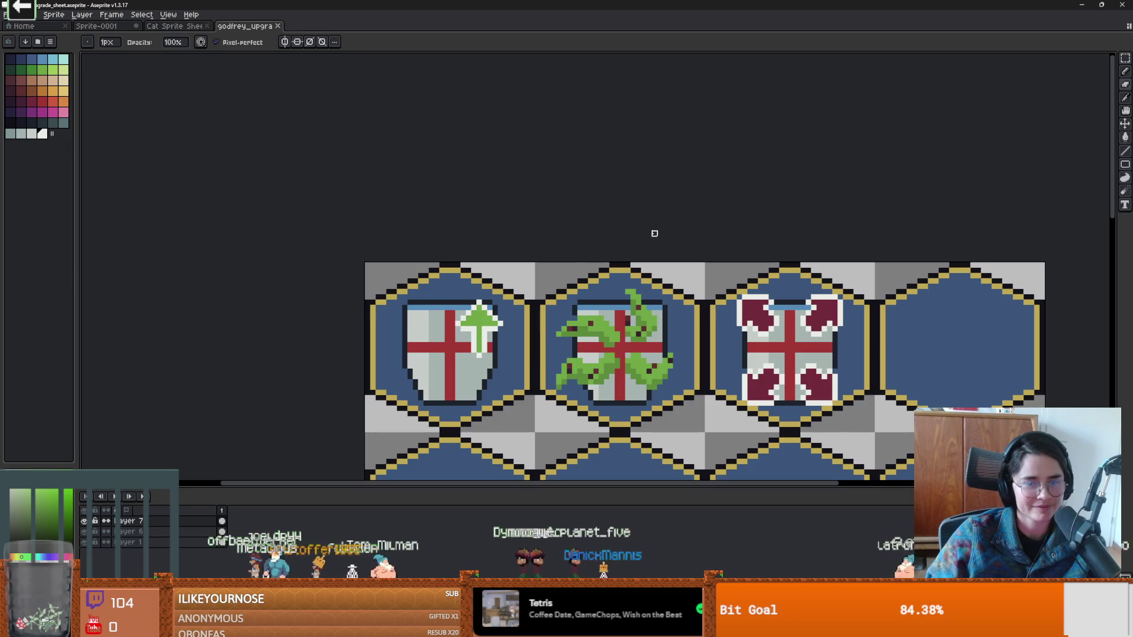
Append 'Boost' to element 0's skill name in GodfreyLootTable.tres so it reads 'Defence Boost'.
key(alt+Tab)
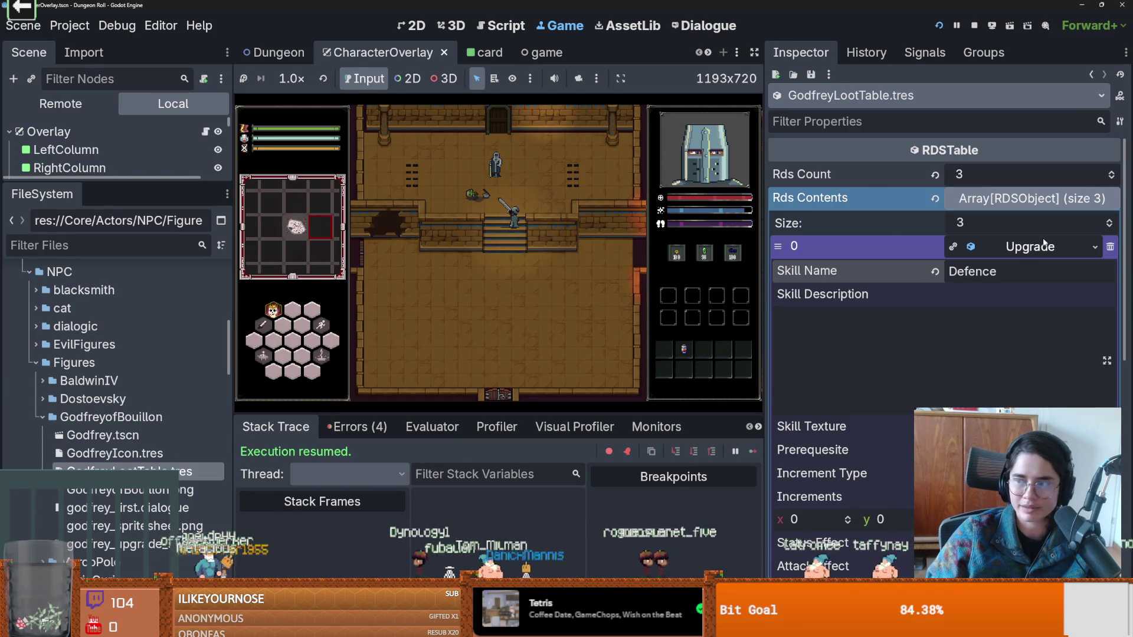
click(1003, 270)
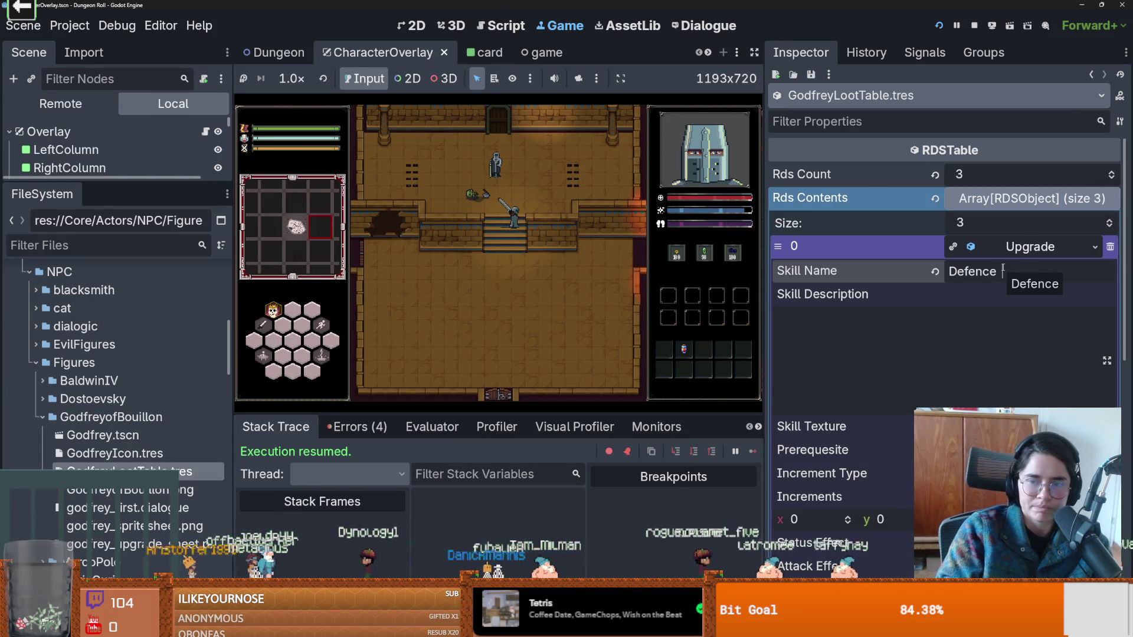
text(Bo)
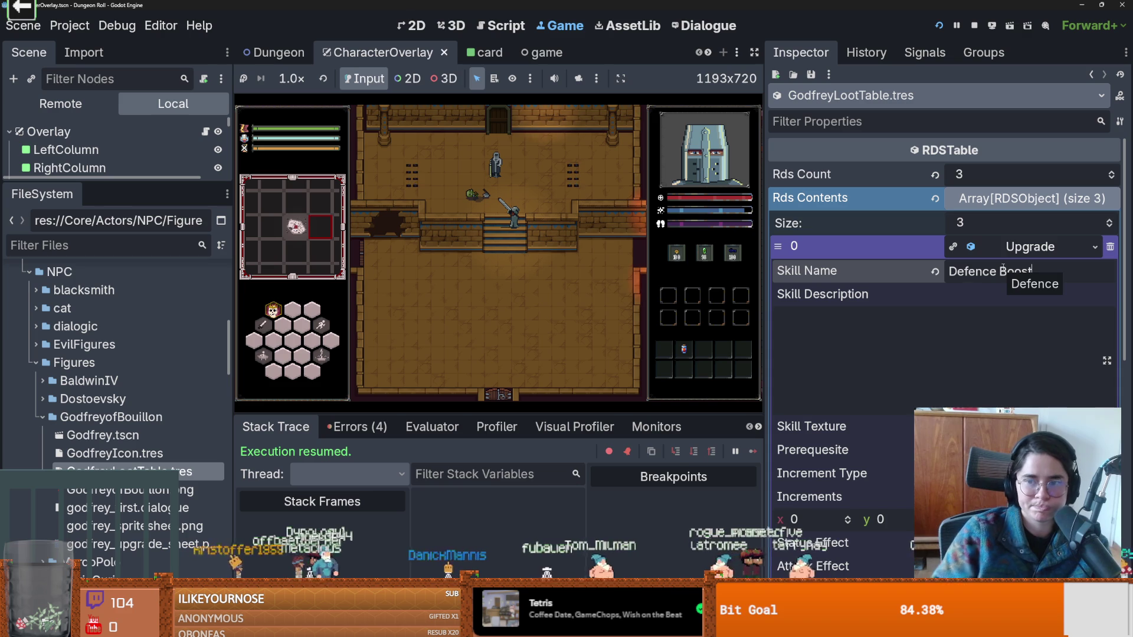
text(ost)
click(920, 425)
click(887, 420)
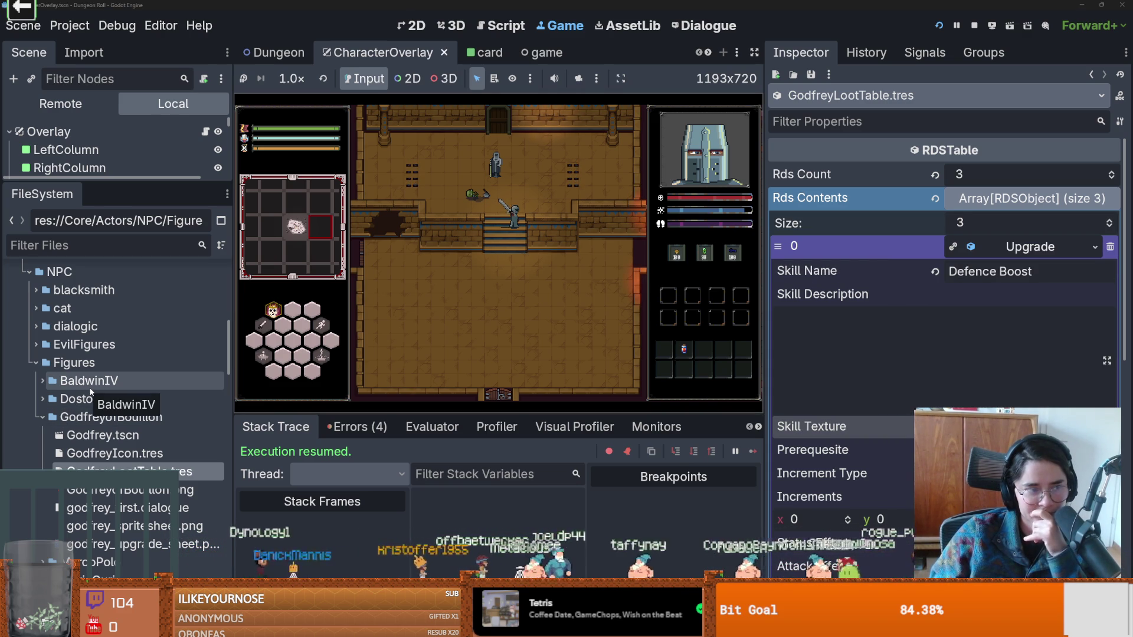
Expand BaldwinIV in the FileSystem dock to reveal its Dialogues, Portraits, sprites and upgrades subfolders.
click(43, 381)
scroll(44, 377, down, 3)
click(47, 349)
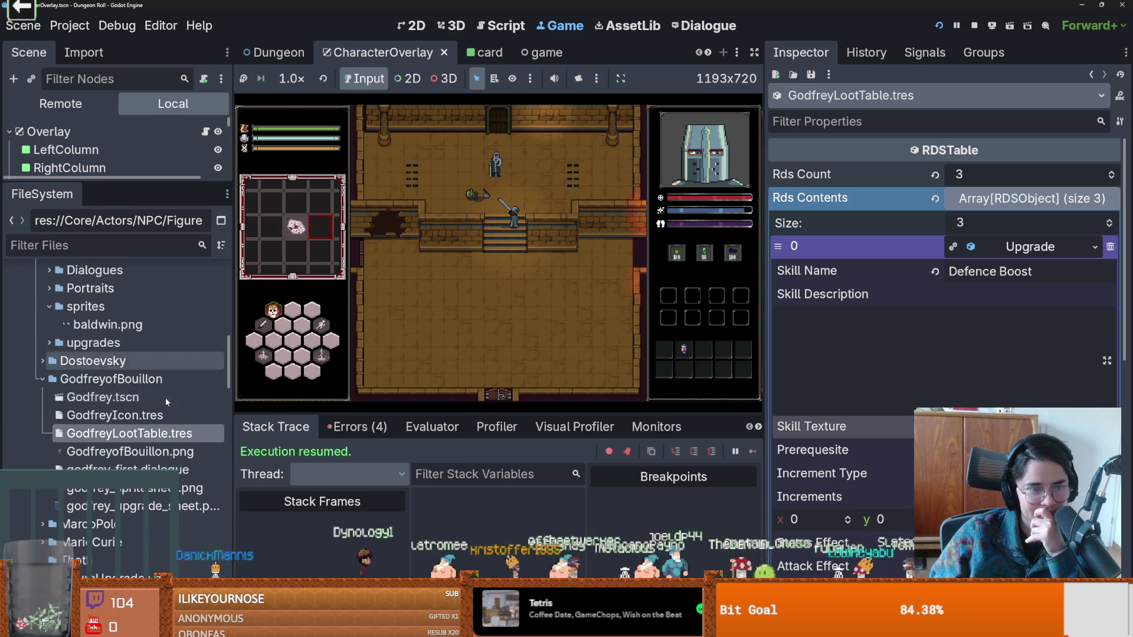
click(44, 348)
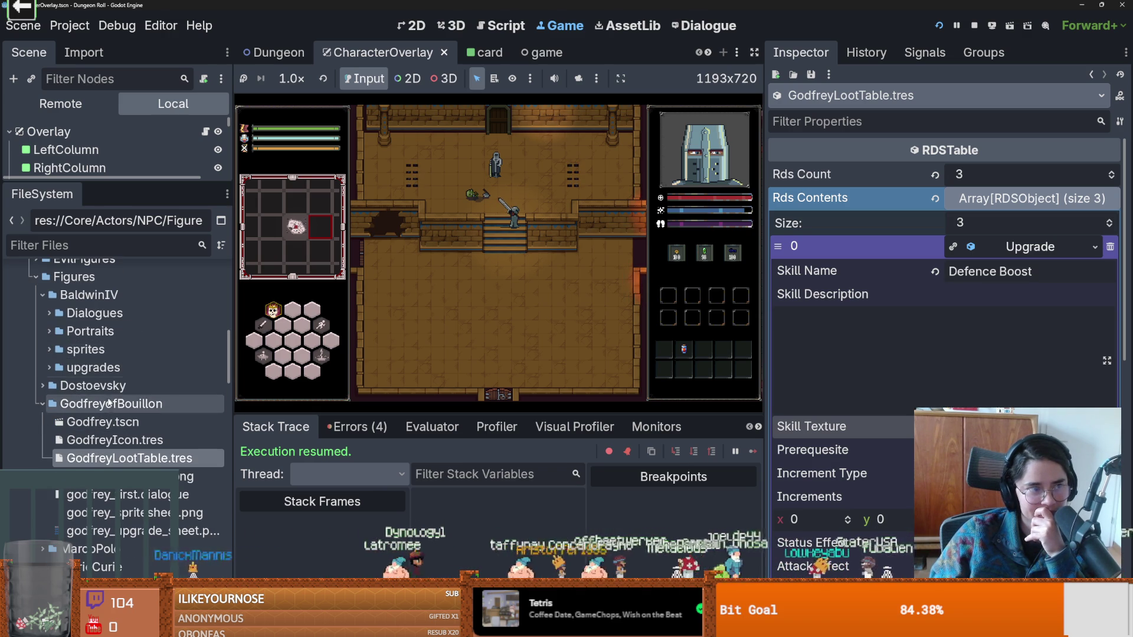
scroll(71, 385, up, 2)
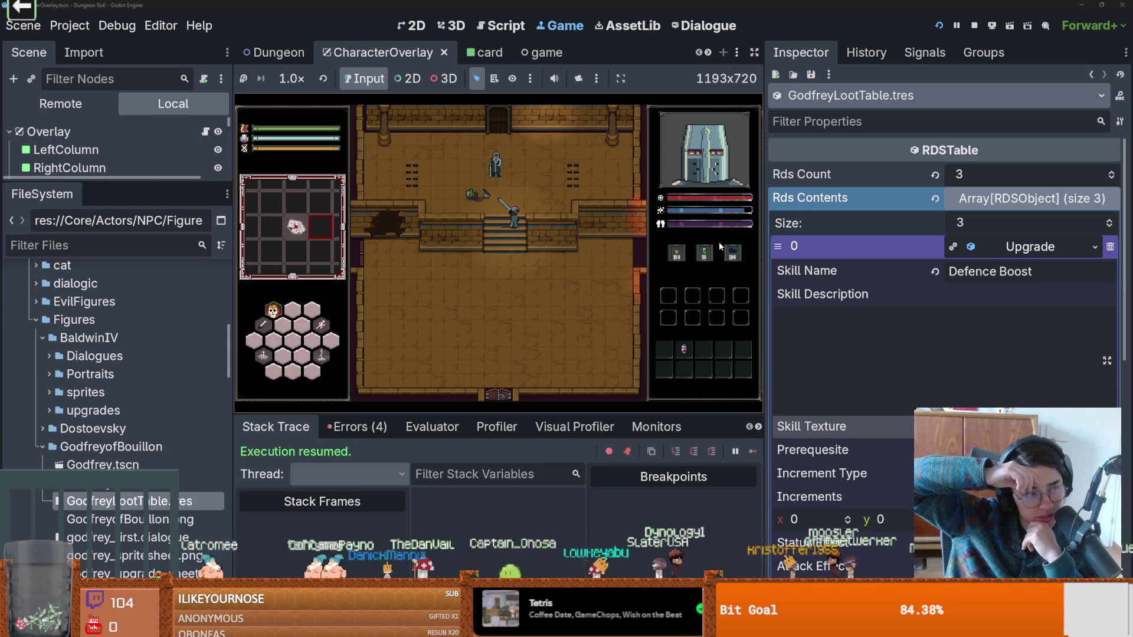
Locate baldwin_card_template.png in the upgrades folder and open it in Aseprite through File Explorer.
click(43, 391)
click(46, 393)
click(47, 410)
click(118, 464)
right_click(139, 465)
key(Escape)
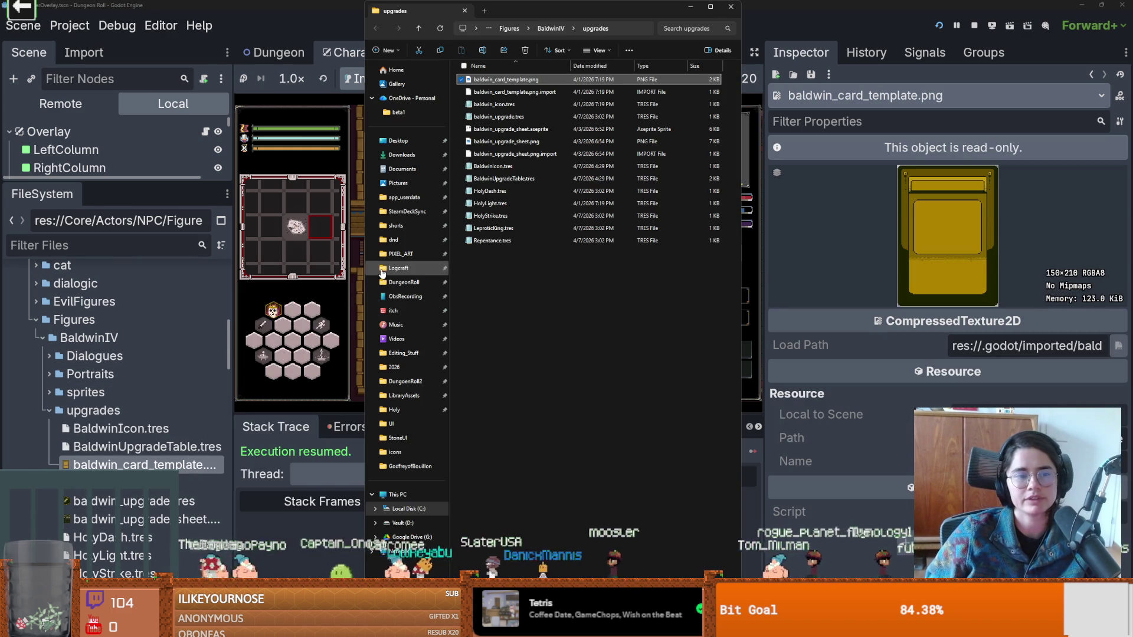
double_click(505, 79)
click(266, 26)
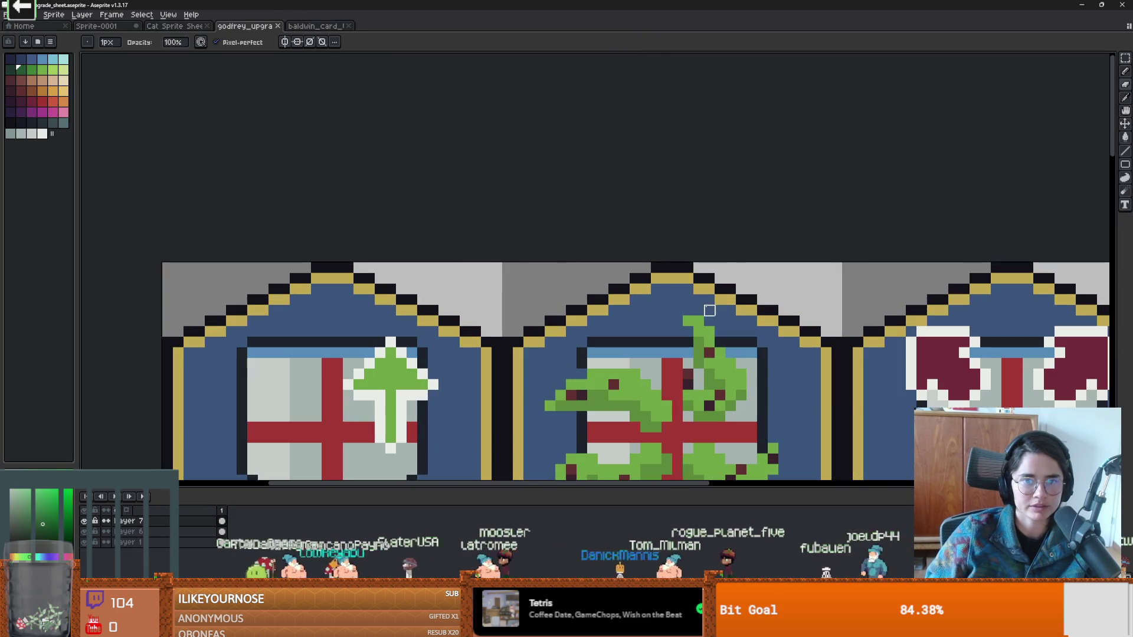
Paint-bucket fill the card template's yellow inner areas with blue.
click(315, 27)
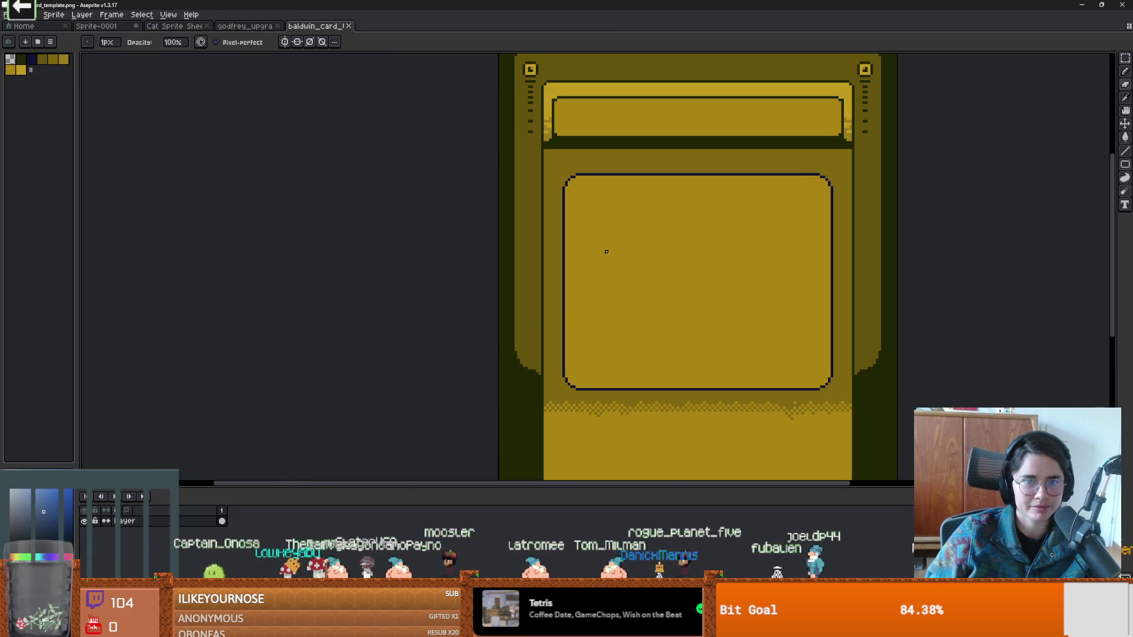
scroll(567, 246, down, 1)
key(g)
click(543, 253)
scroll(544, 253, down, 1)
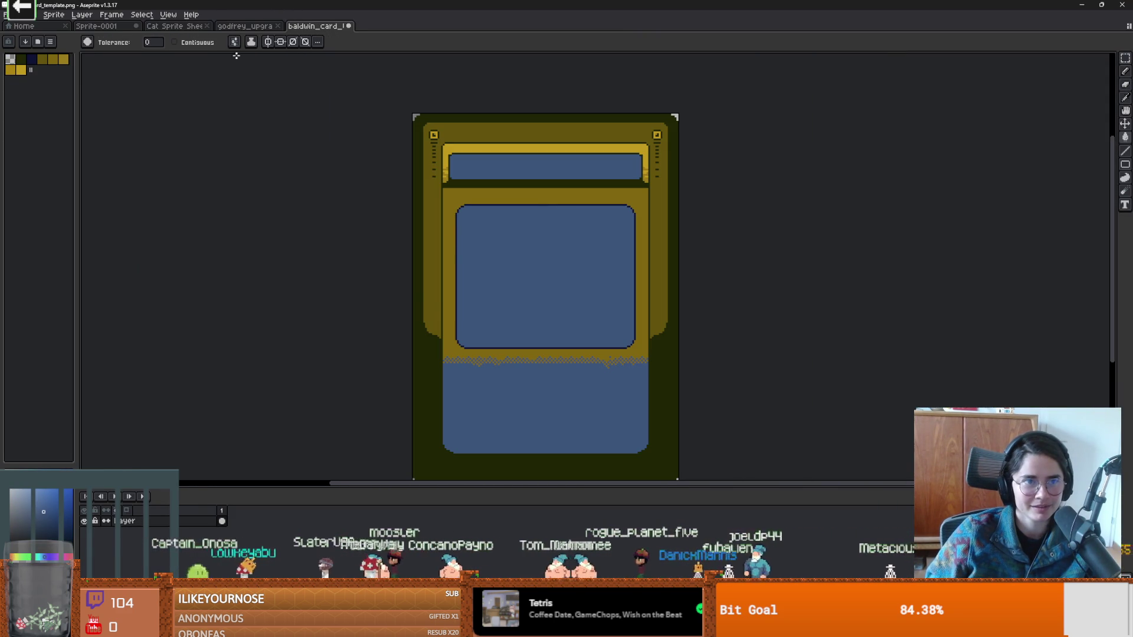
Sample red from the Godfrey sheet and fill the art-window frame and outer border red.
click(245, 26)
key(i)
click(678, 367)
click(328, 27)
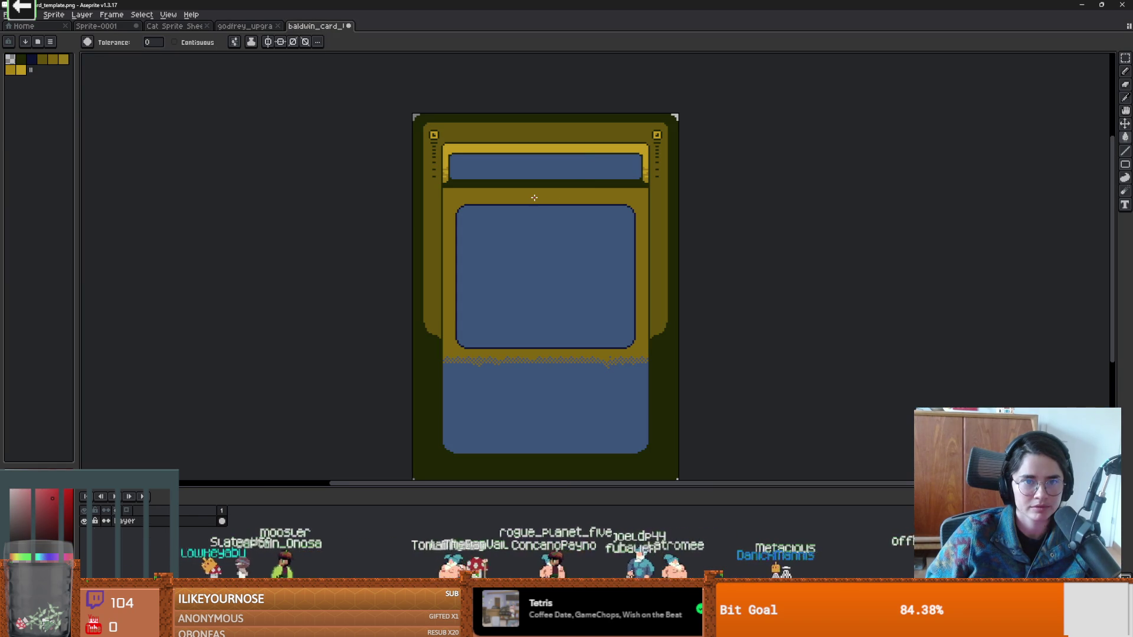
click(534, 197)
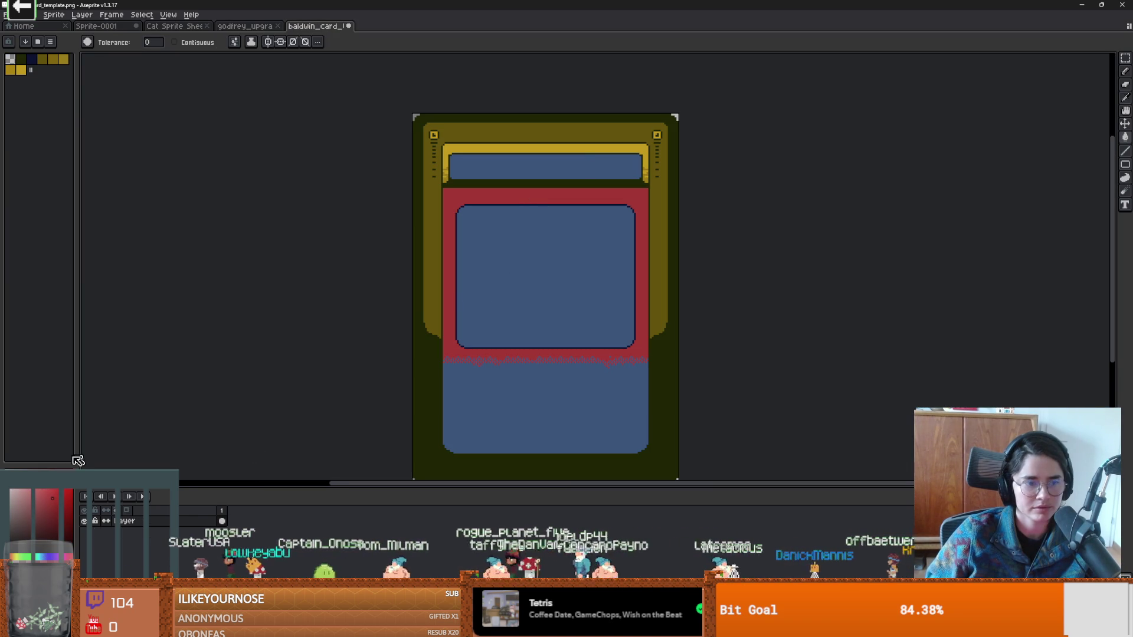
click(425, 240)
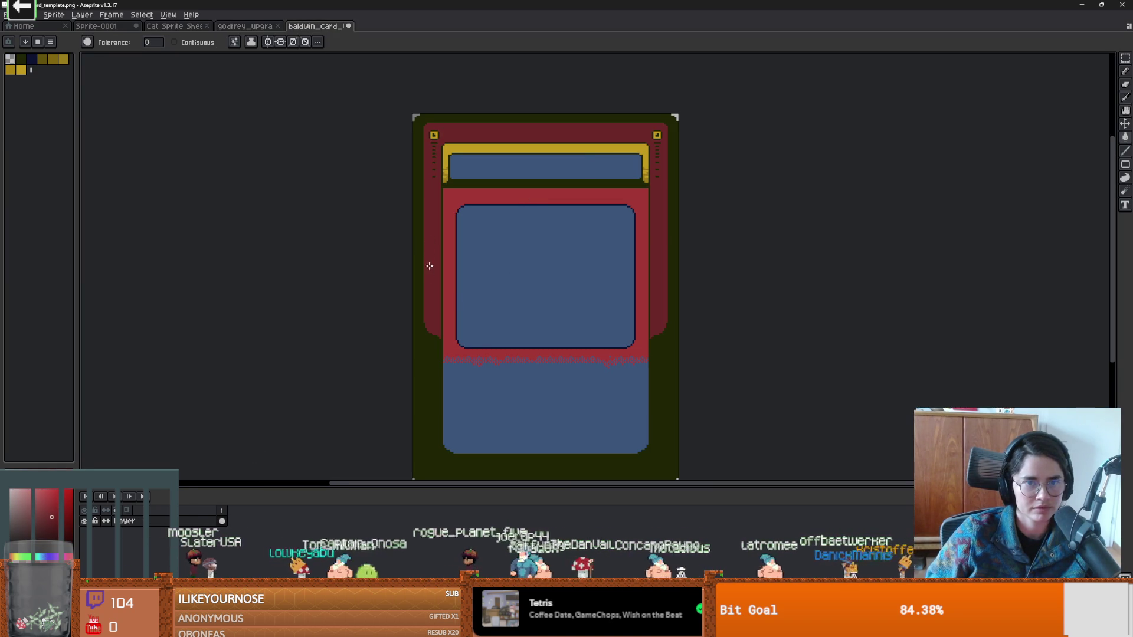
scroll(608, 333, down, 3)
scroll(603, 335, up, 2)
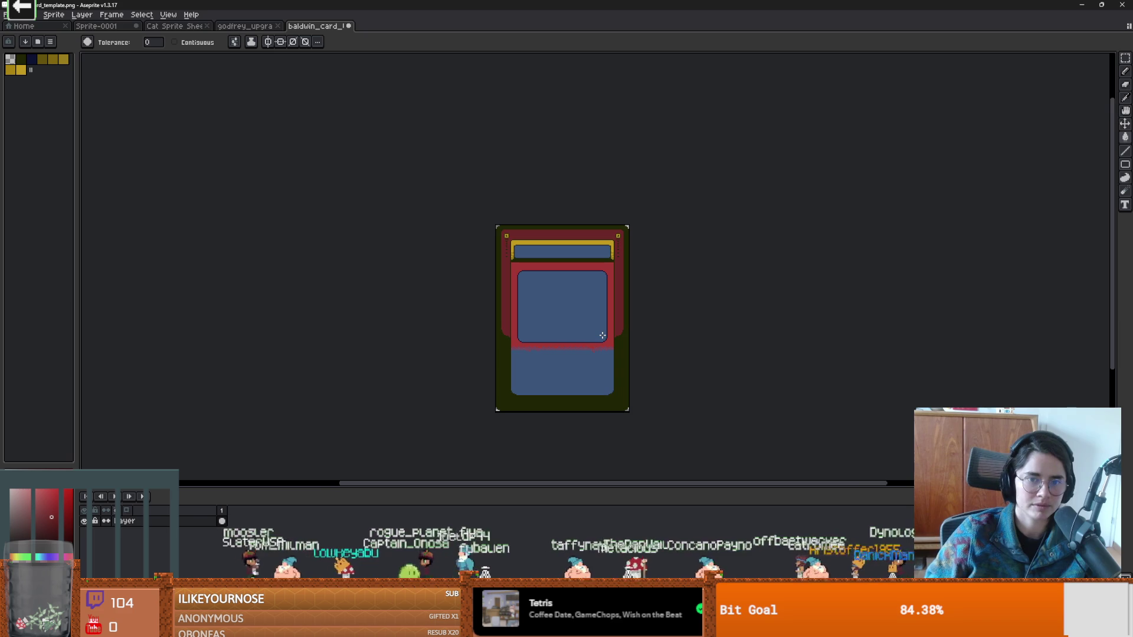
scroll(593, 329, up, 3)
Save the recoloured card as godfrey_card_template.png in the GodfreyofBouillon folder.
click(8, 15)
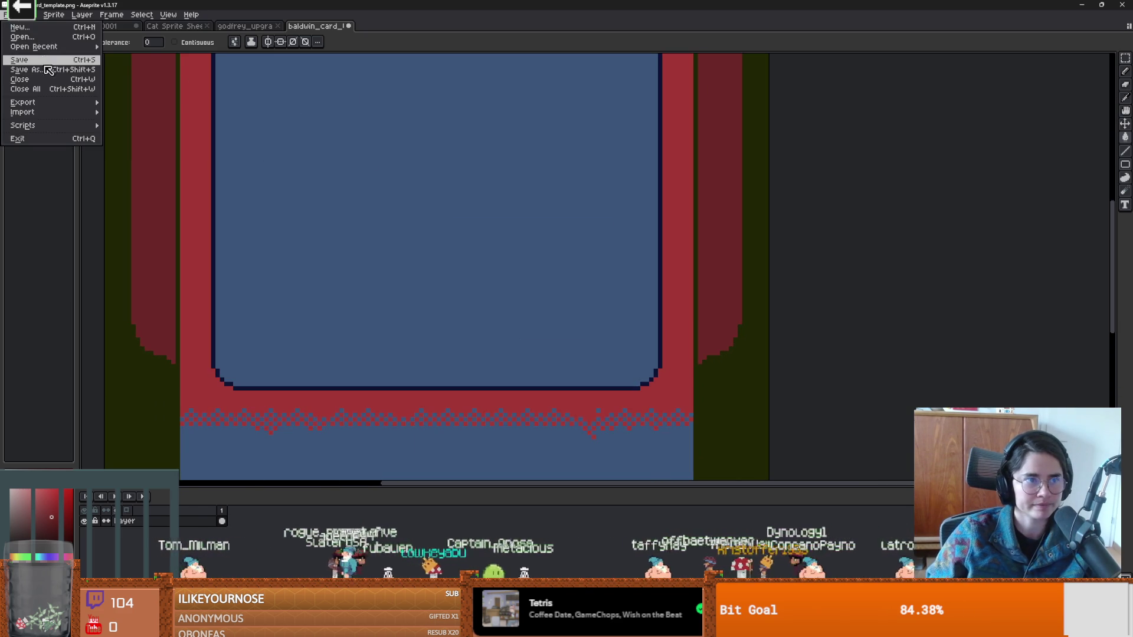
click(23, 72)
click(362, 25)
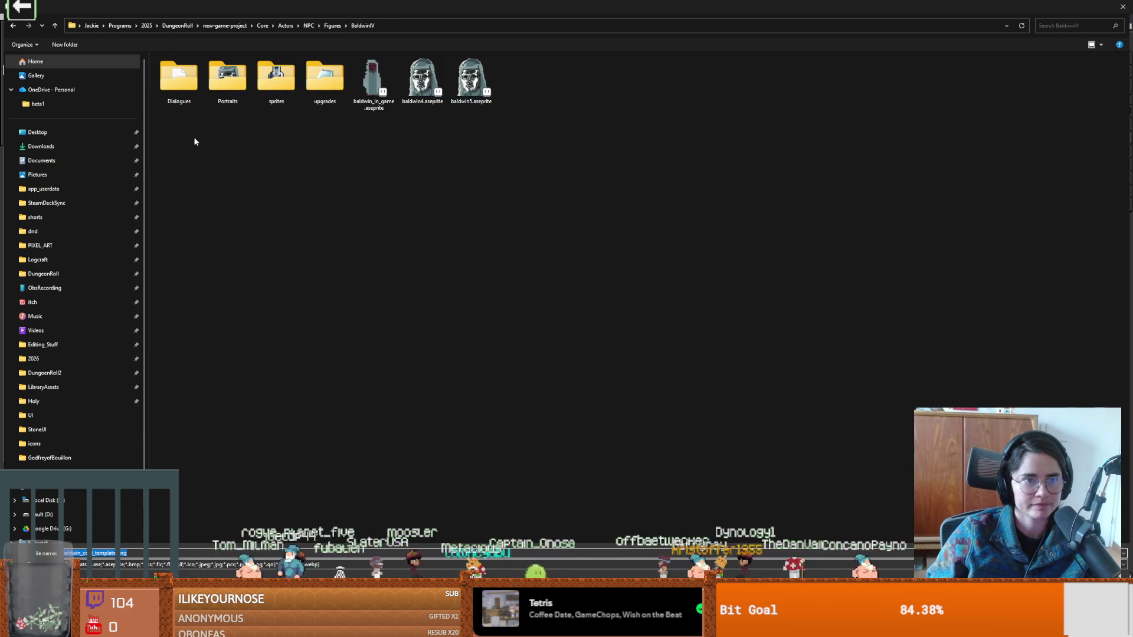
click(332, 26)
double_click(191, 98)
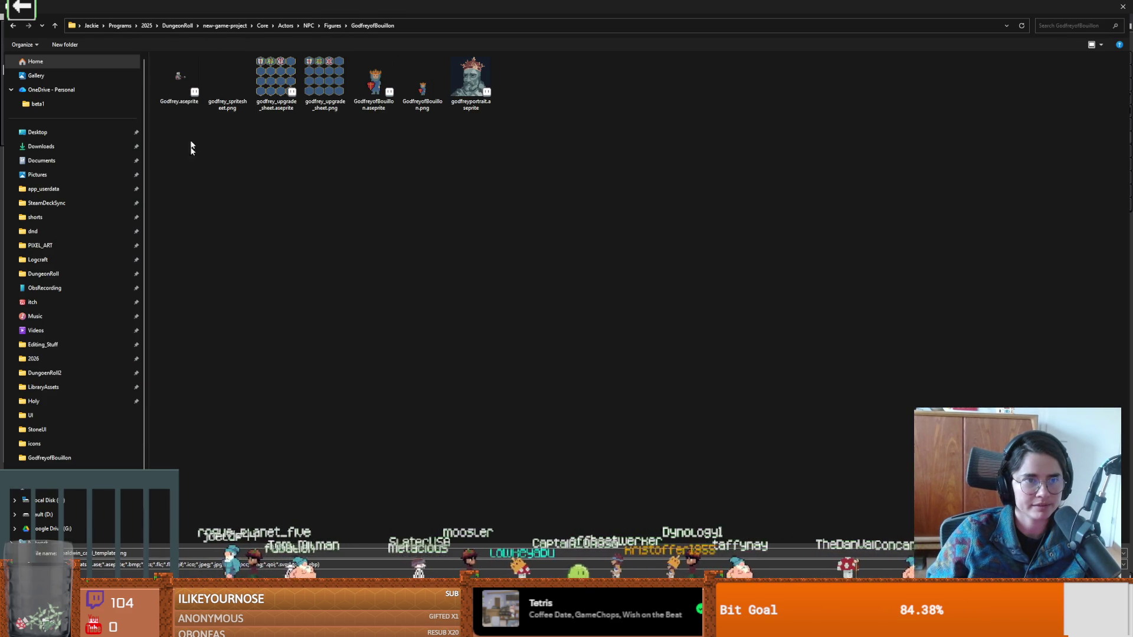
double_click(77, 553)
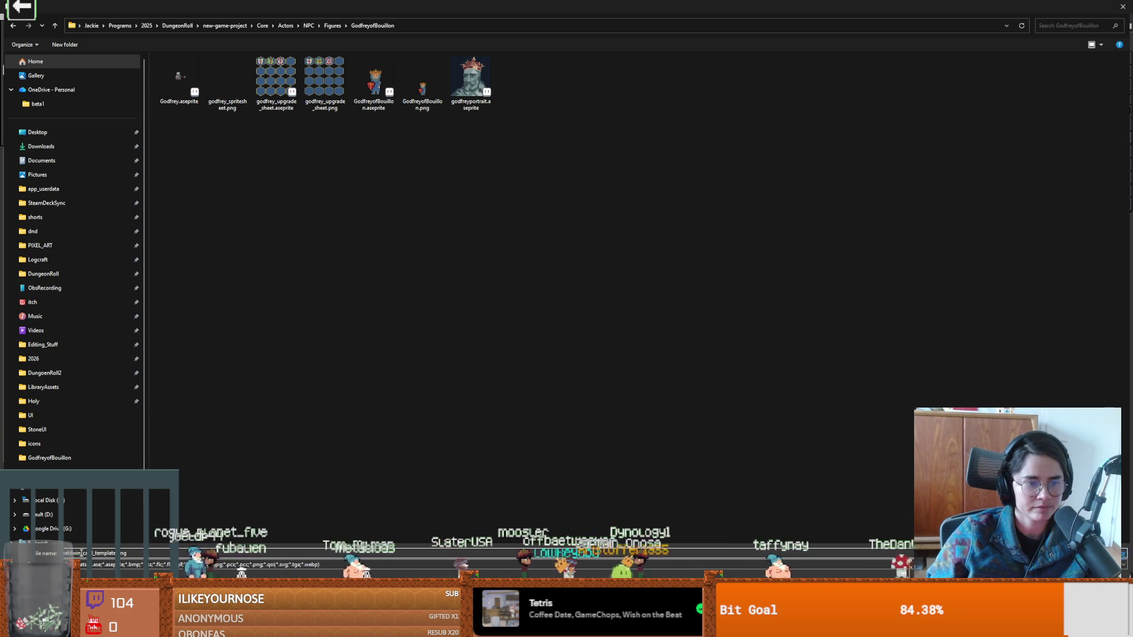
text(godfrey)
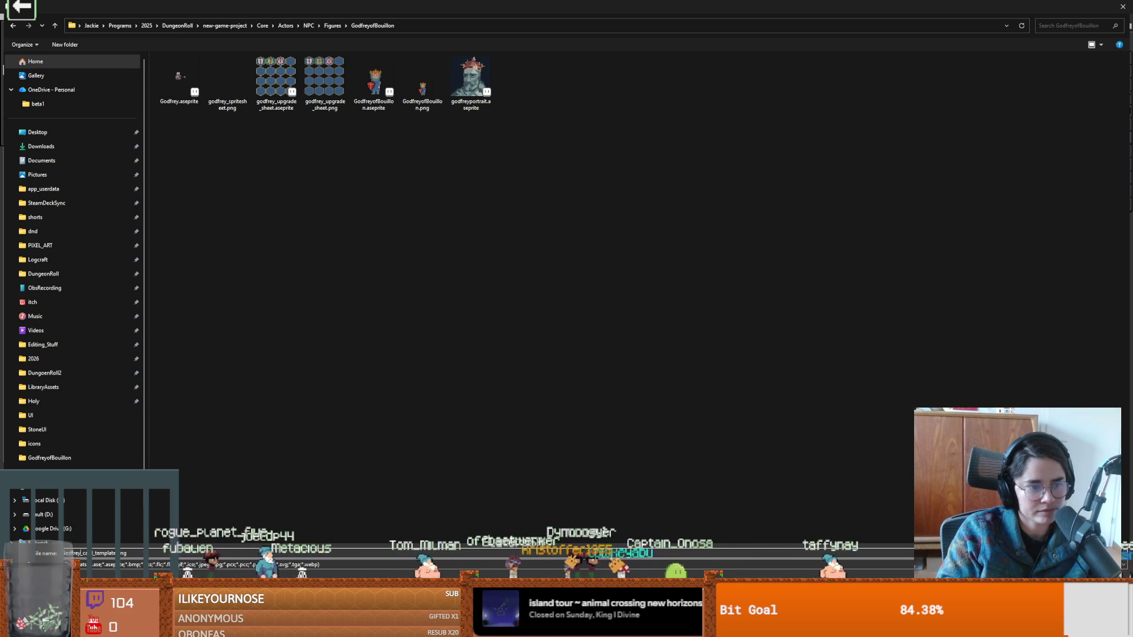
key(Return)
key(alt+Tab)
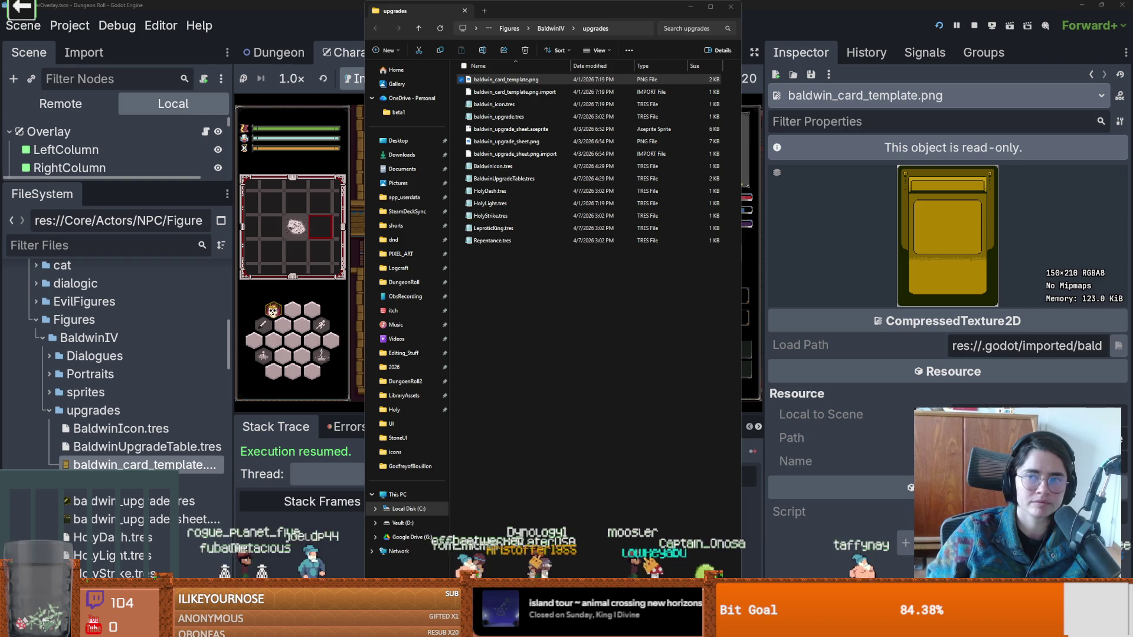
click(248, 389)
Assign godfrey_card_template.png as GodfreyIcon.tres's Card Texture via Quick Load search 'godf'.
click(40, 337)
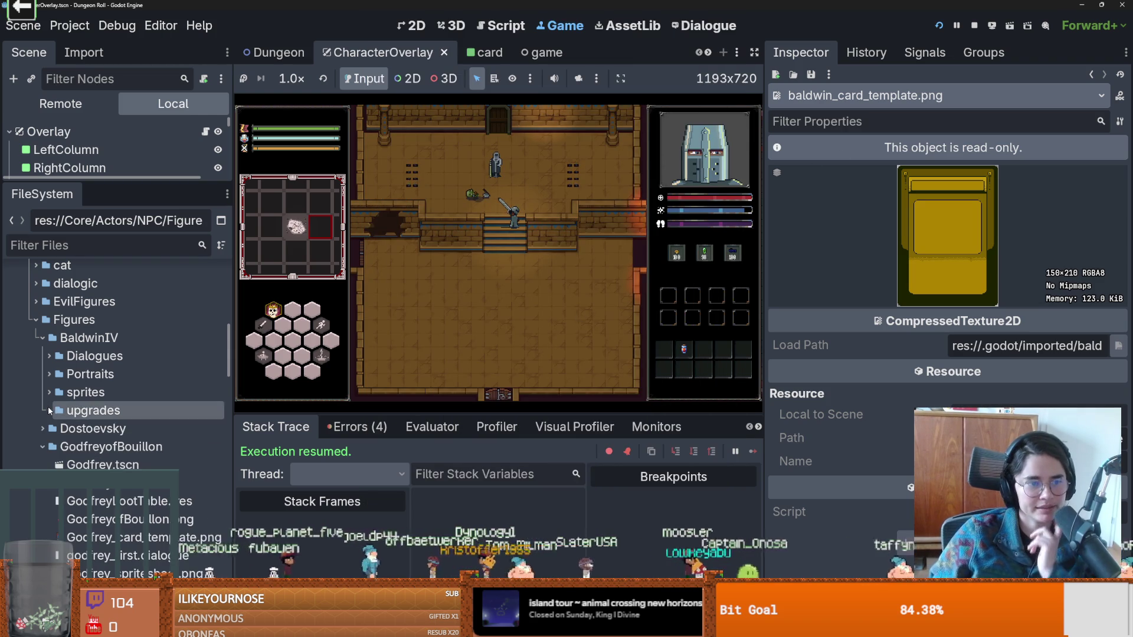
click(43, 374)
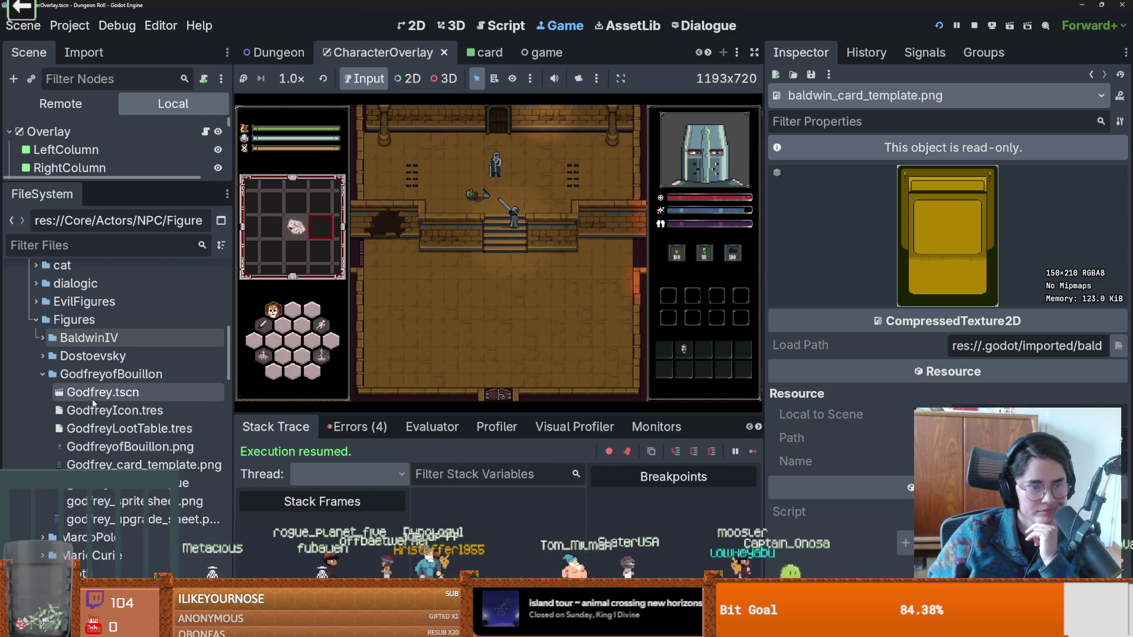
click(65, 428)
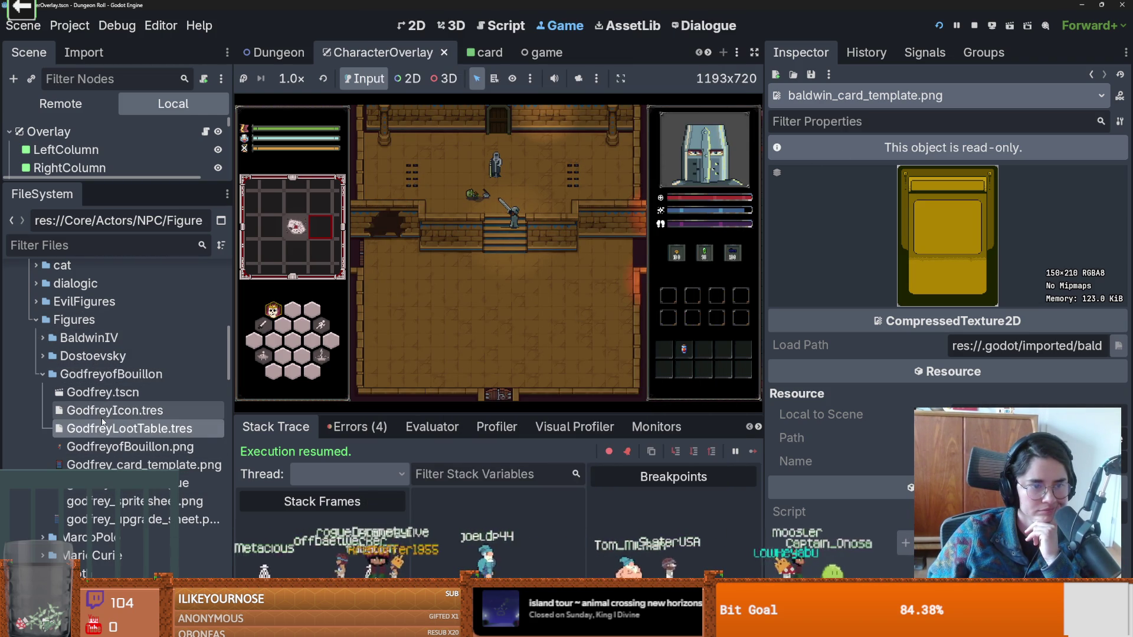
click(123, 413)
double_click(123, 414)
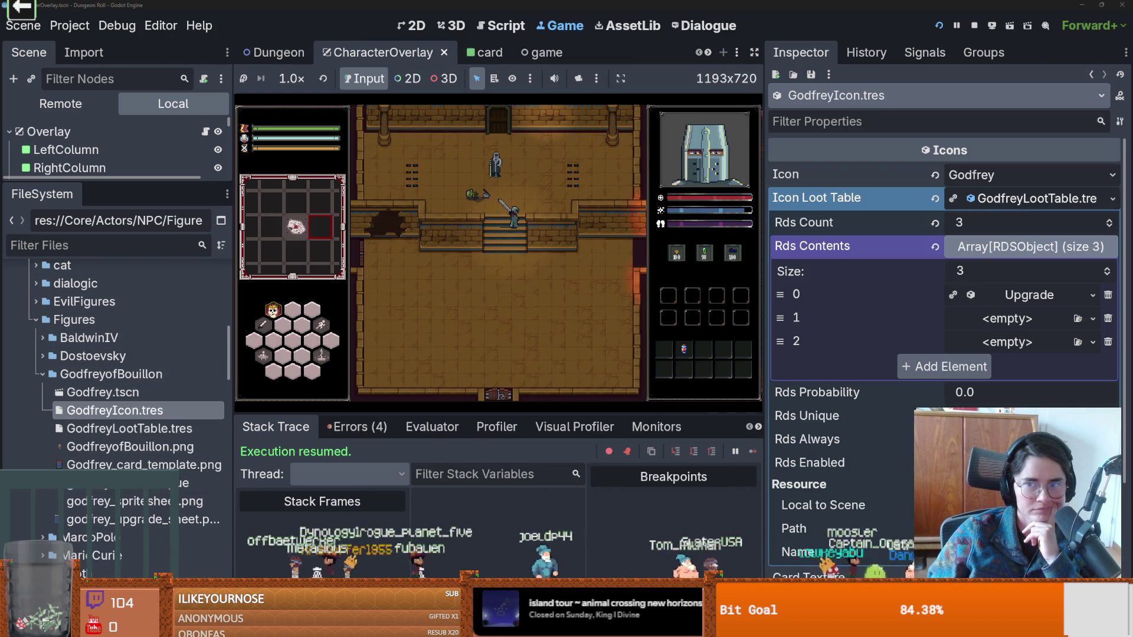
click(1119, 222)
click(967, 510)
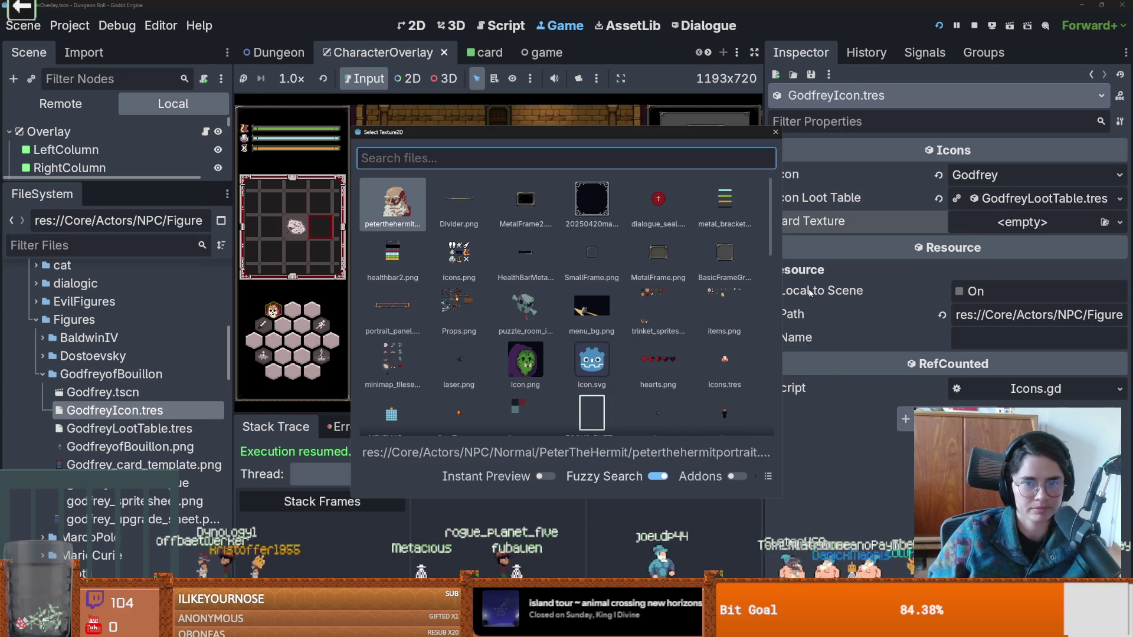
text(godf)
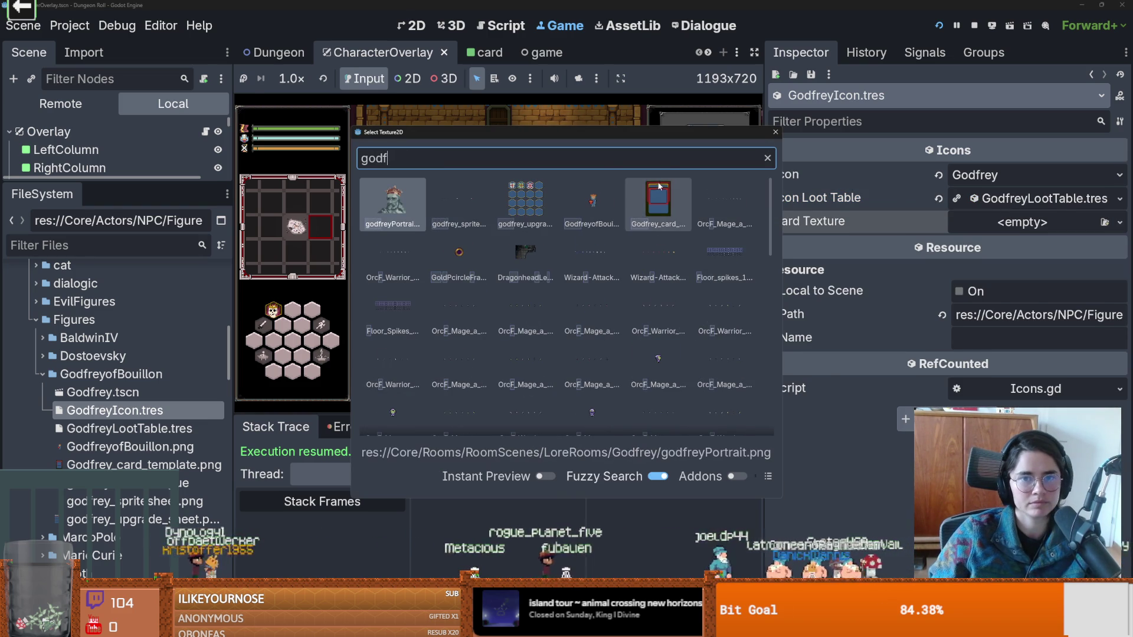
click(658, 200)
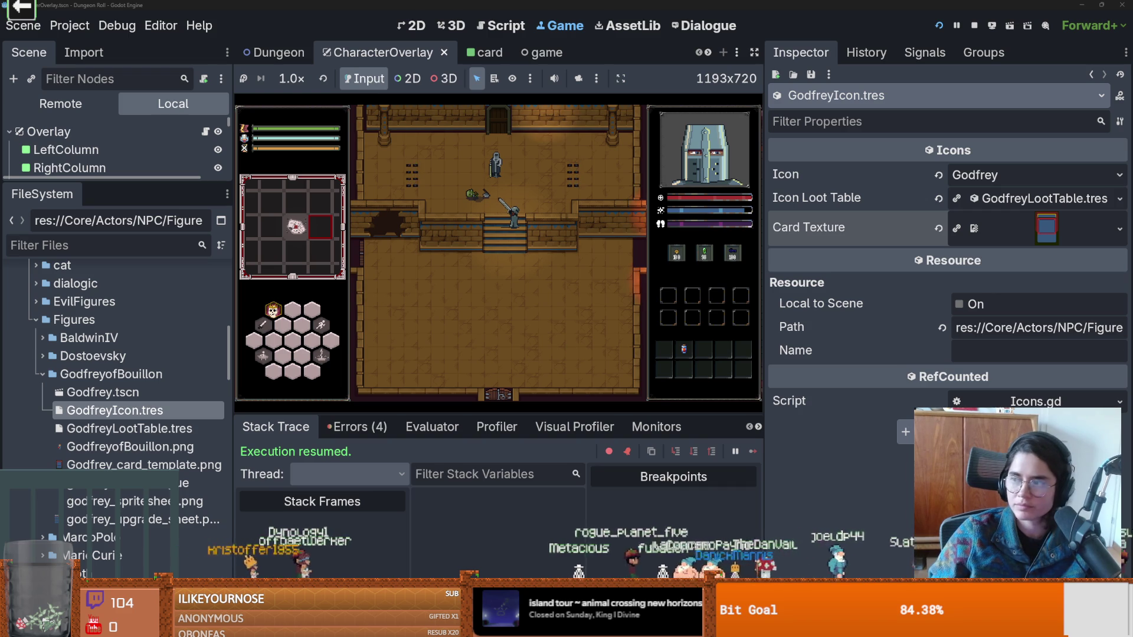
key(alt+Tab)
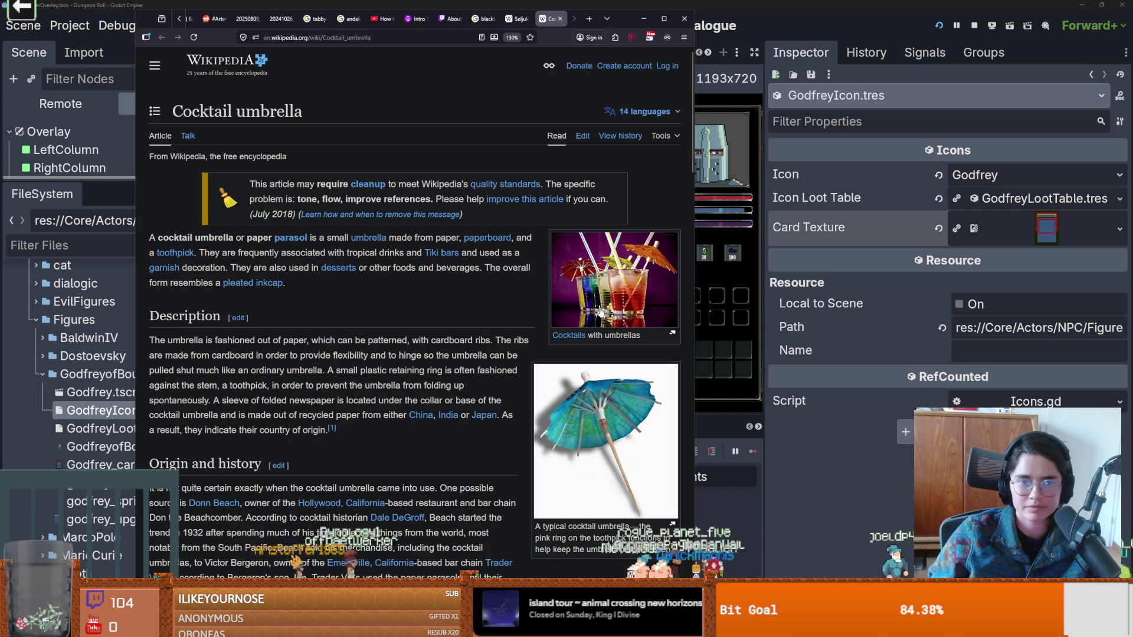
Save loot entry 0 as DefenceBoost.tres inside a newly created Upgrades folder.
click(643, 18)
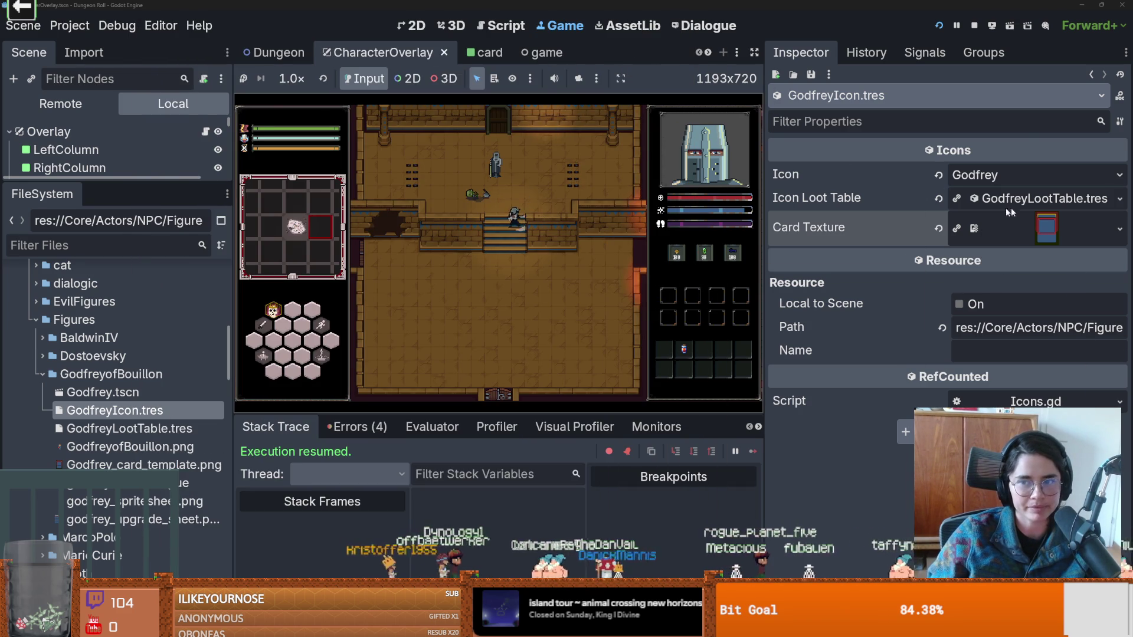
click(1032, 199)
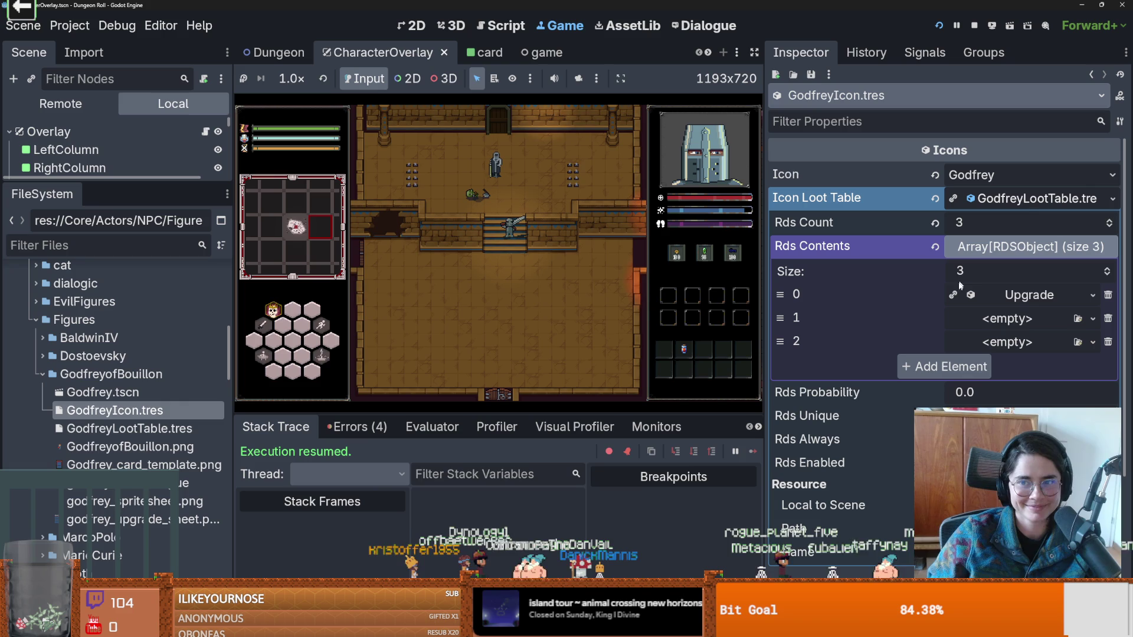
click(1086, 293)
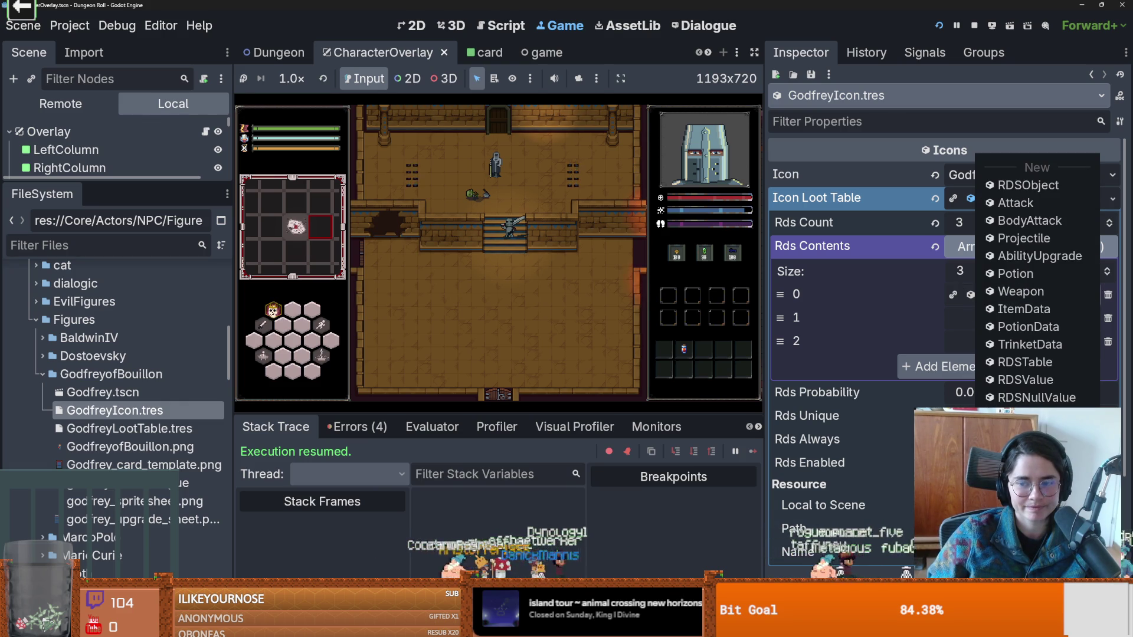
click(1020, 512)
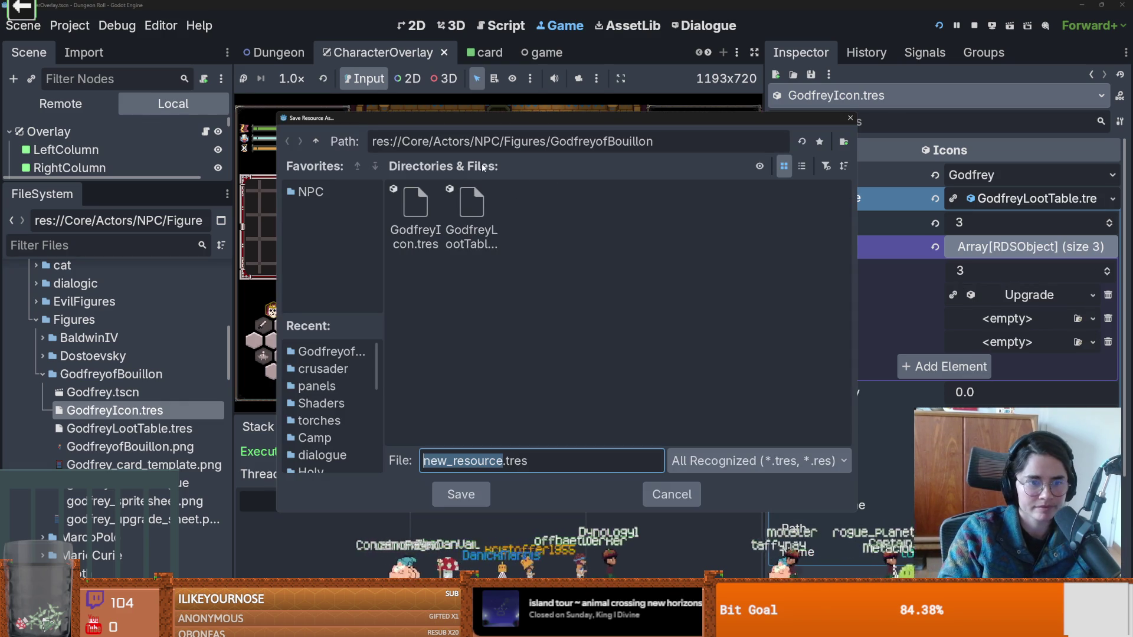
text(D)
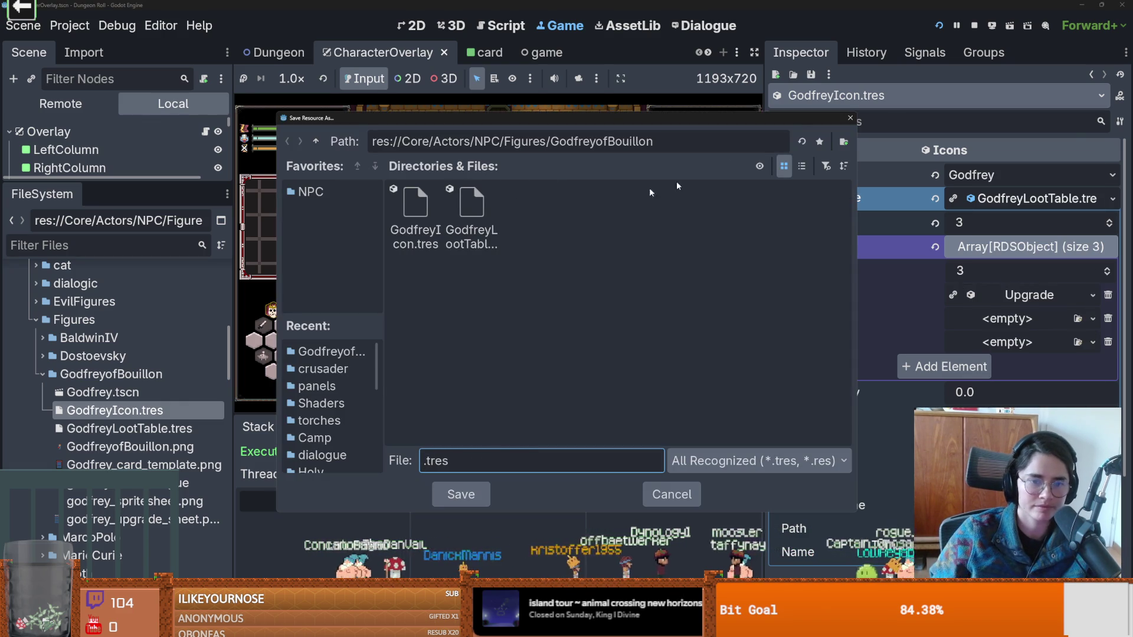
click(843, 144)
text(Upgrades)
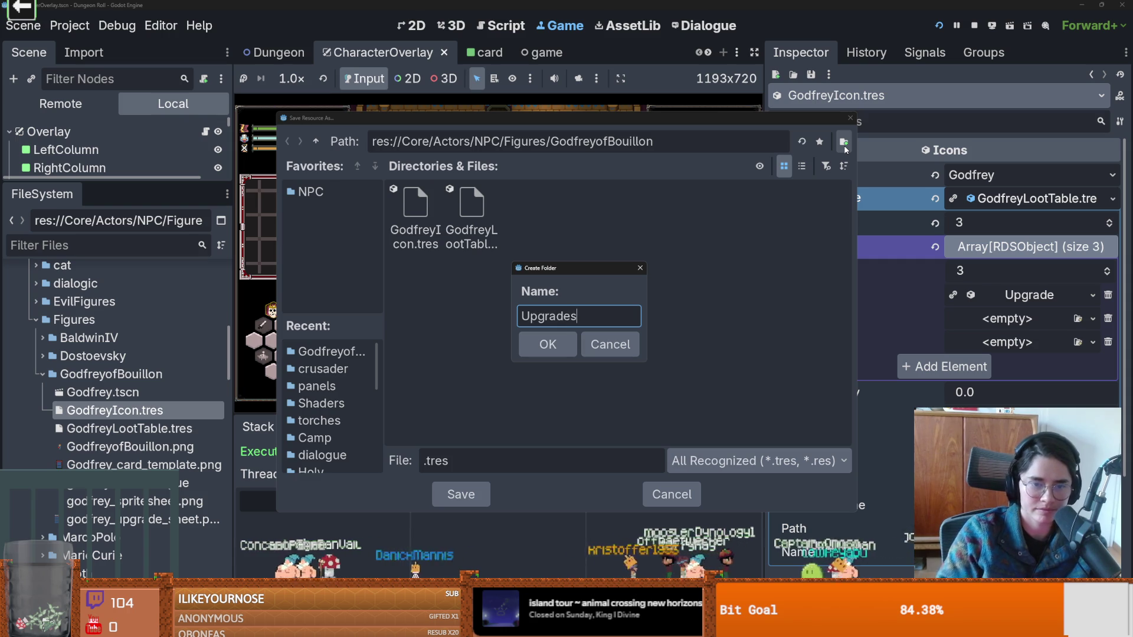
key(Return)
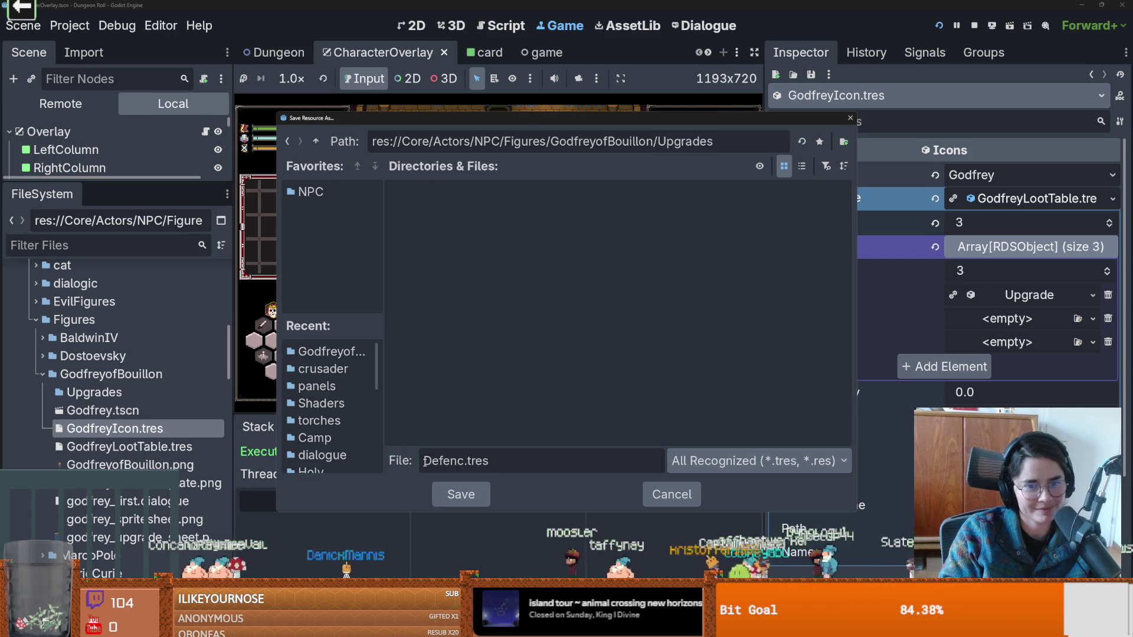
key(BackSpace)
key(BackSpace)
text(c)
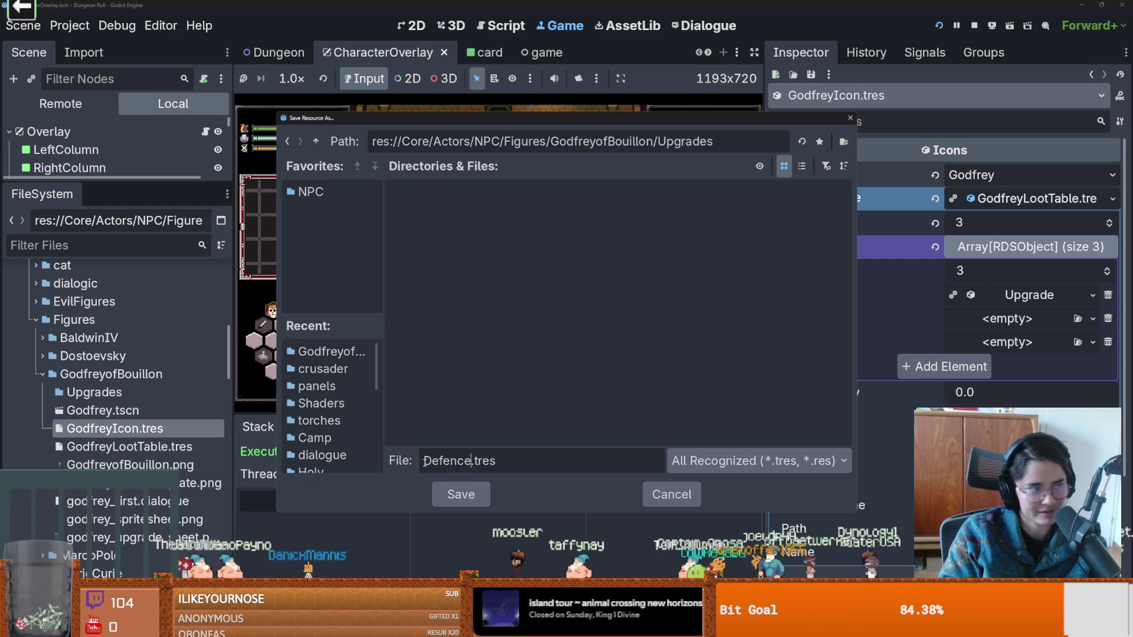
text(G)
text(t)
key(Return)
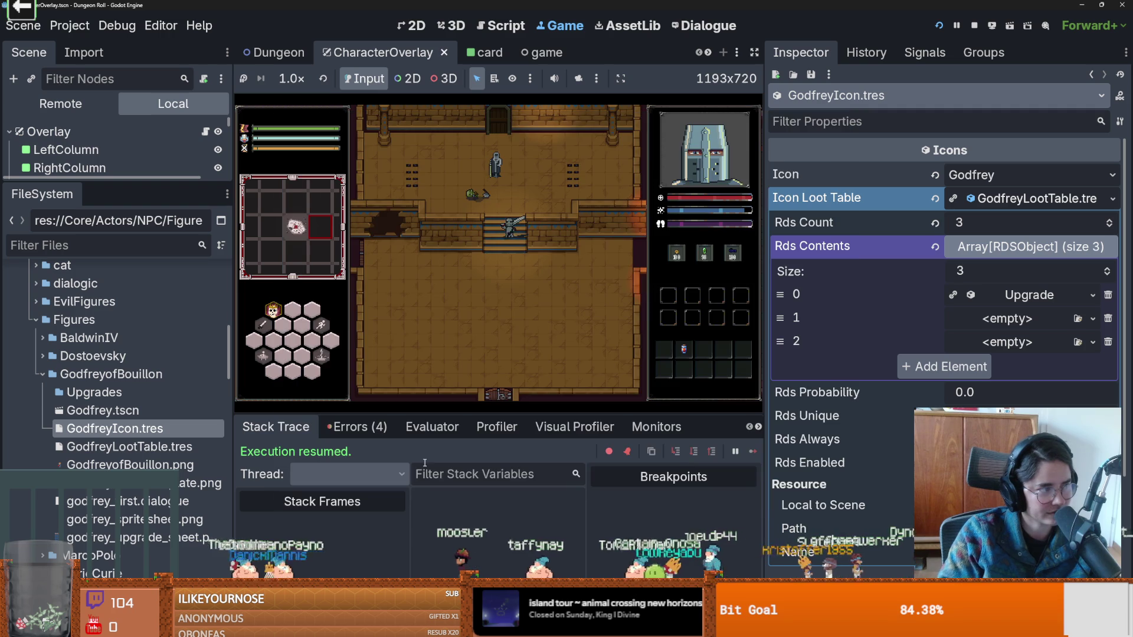
Enter 'chance of not taking dmg' as DefenceBoost's skill description, joined onto a single line.
click(1022, 298)
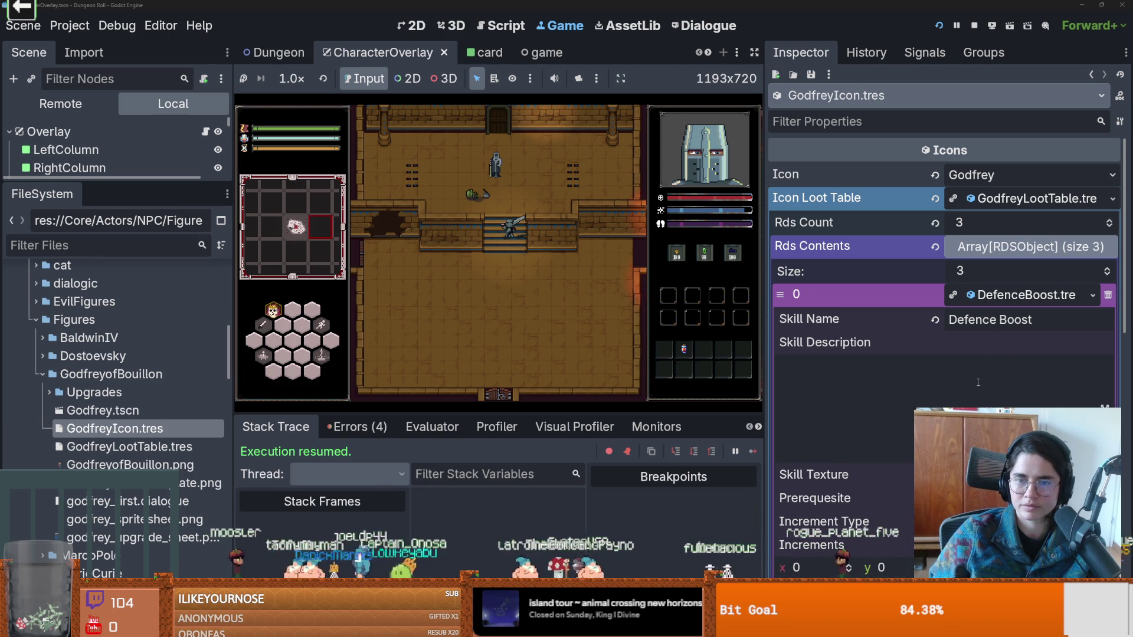
click(978, 383)
text(chance of not taking dmg)
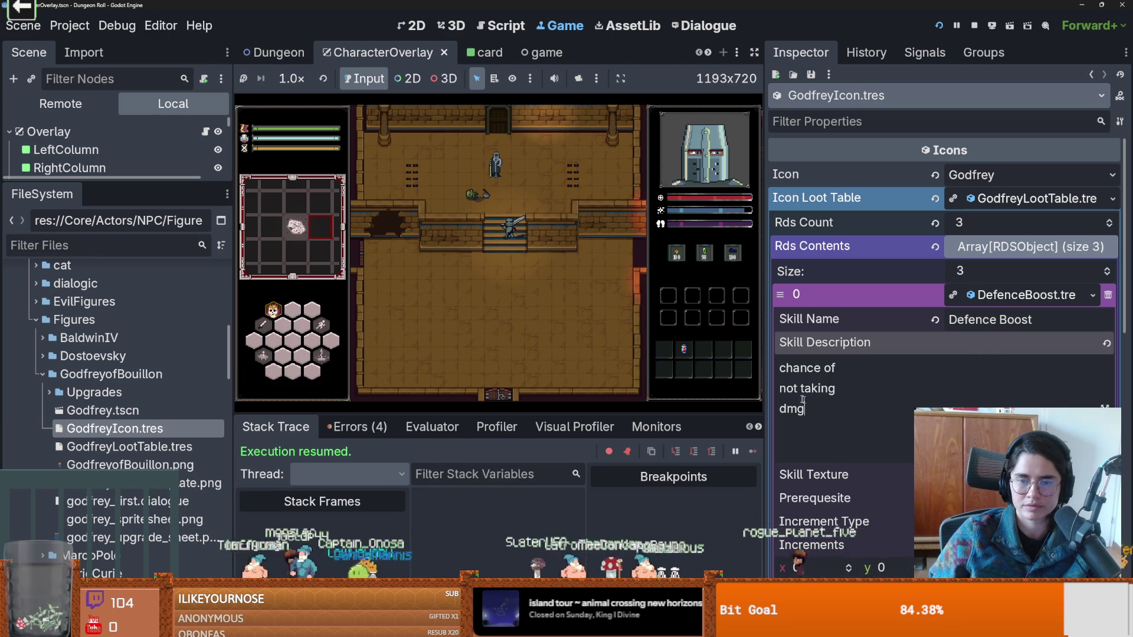
key(BackSpace)
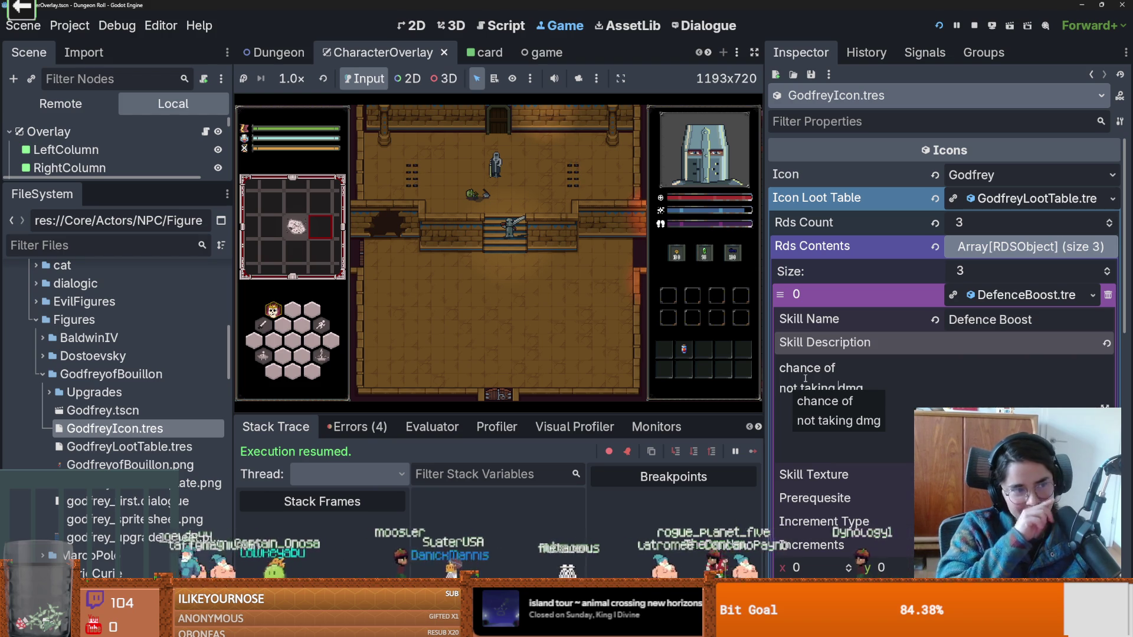
key(BackSpace)
click(778, 391)
key(BackSpace)
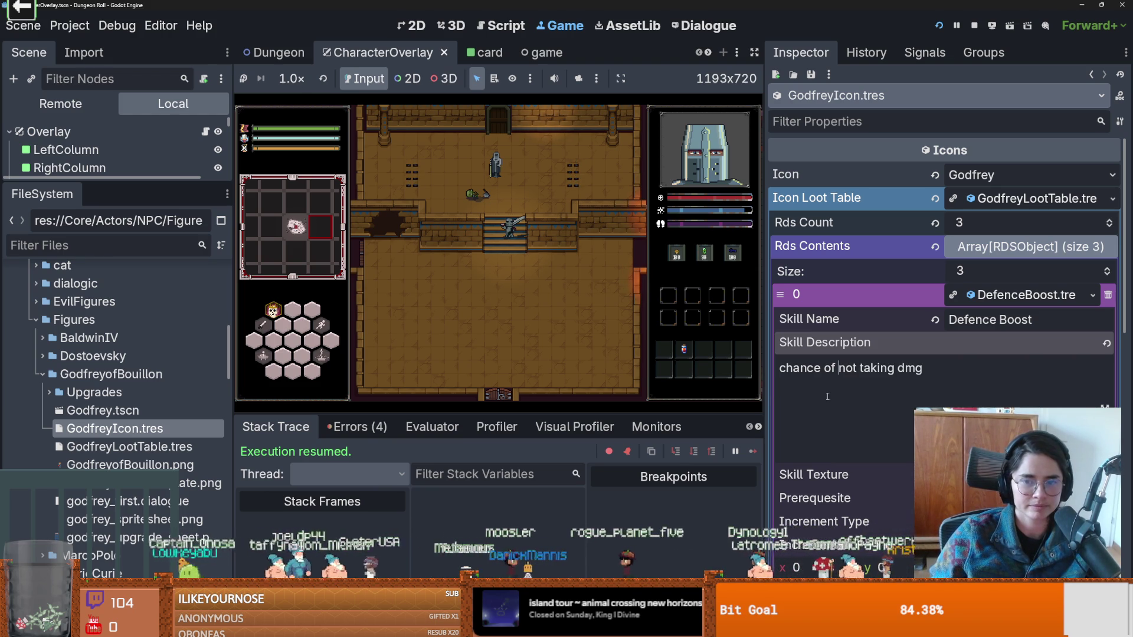
click(1003, 474)
click(820, 436)
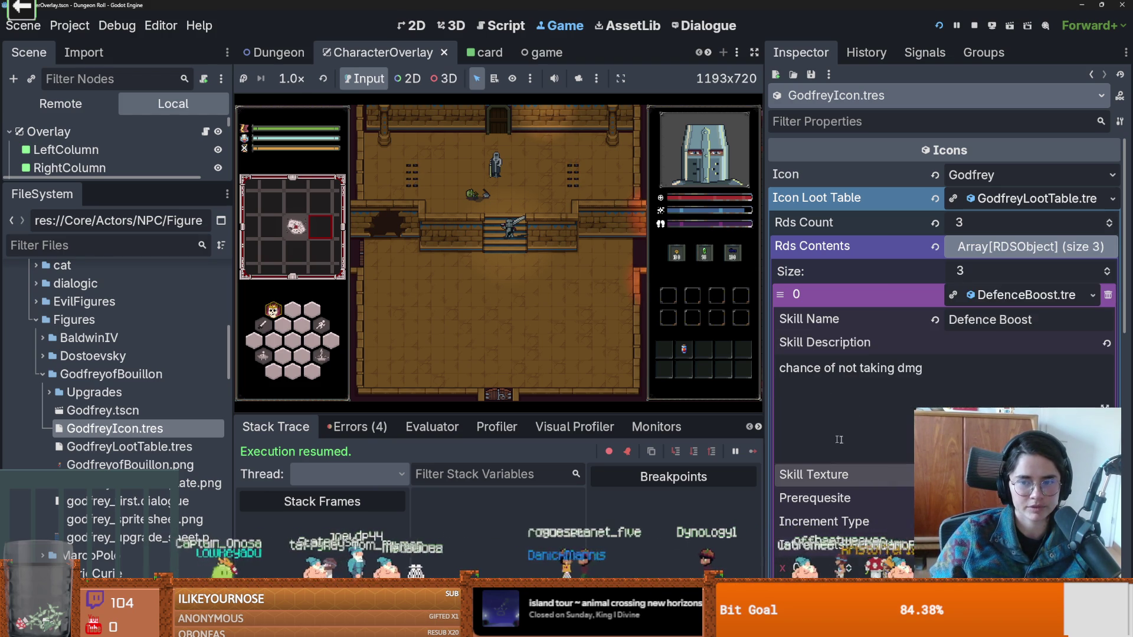
Make the Skill Texture a new AtlasTexture using godfrey_upgrade_sheet.png as its atlas.
click(1103, 475)
click(921, 457)
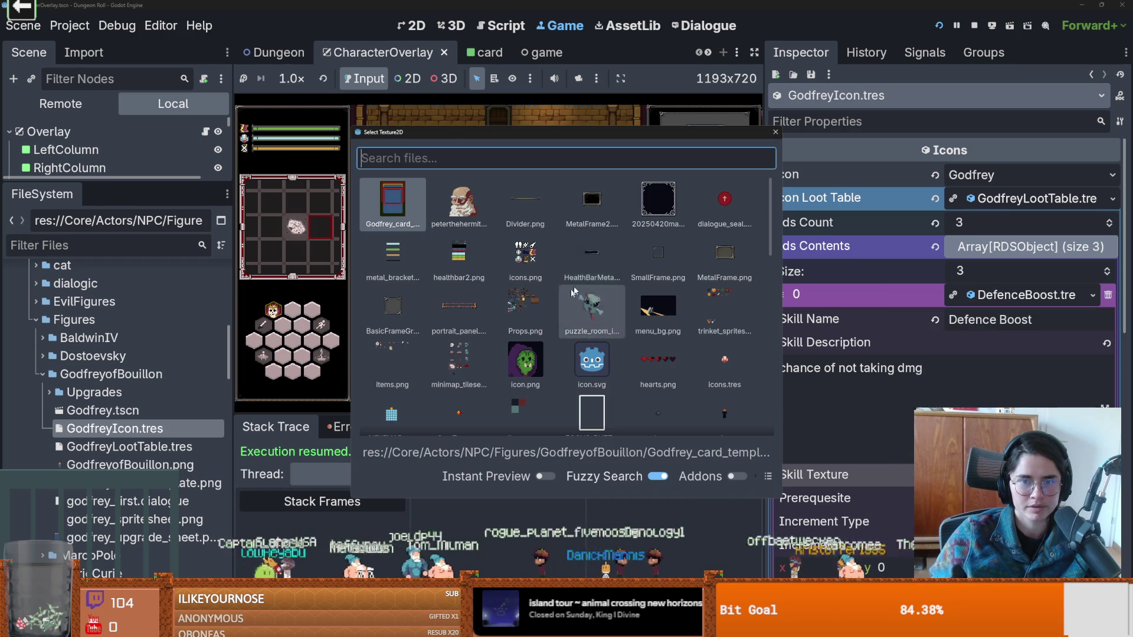
double_click(413, 200)
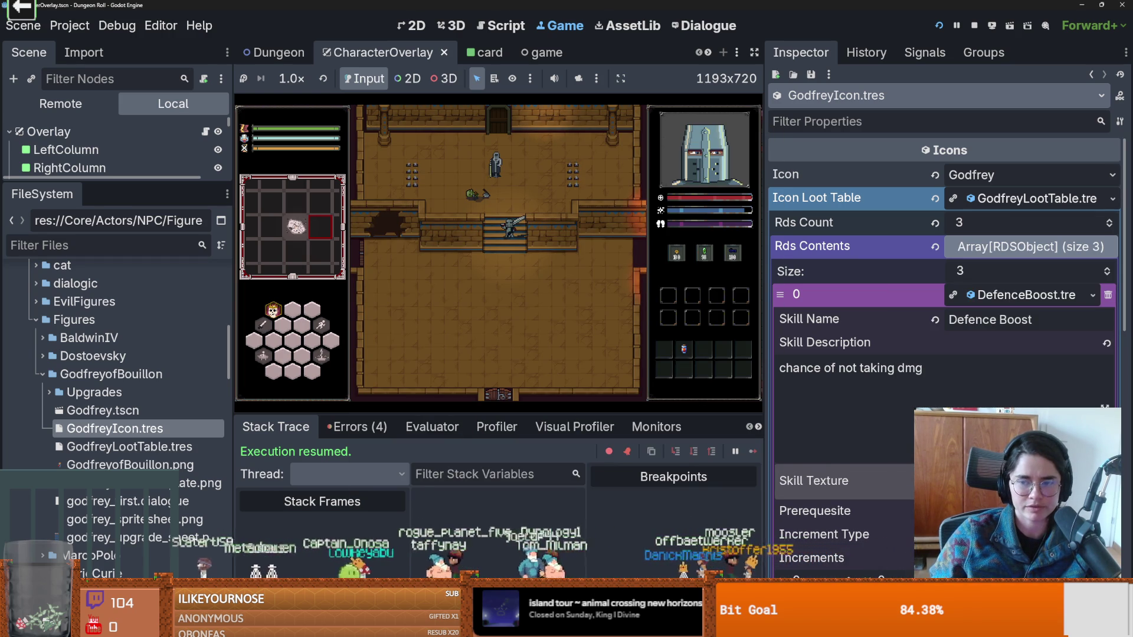
click(1103, 481)
click(944, 215)
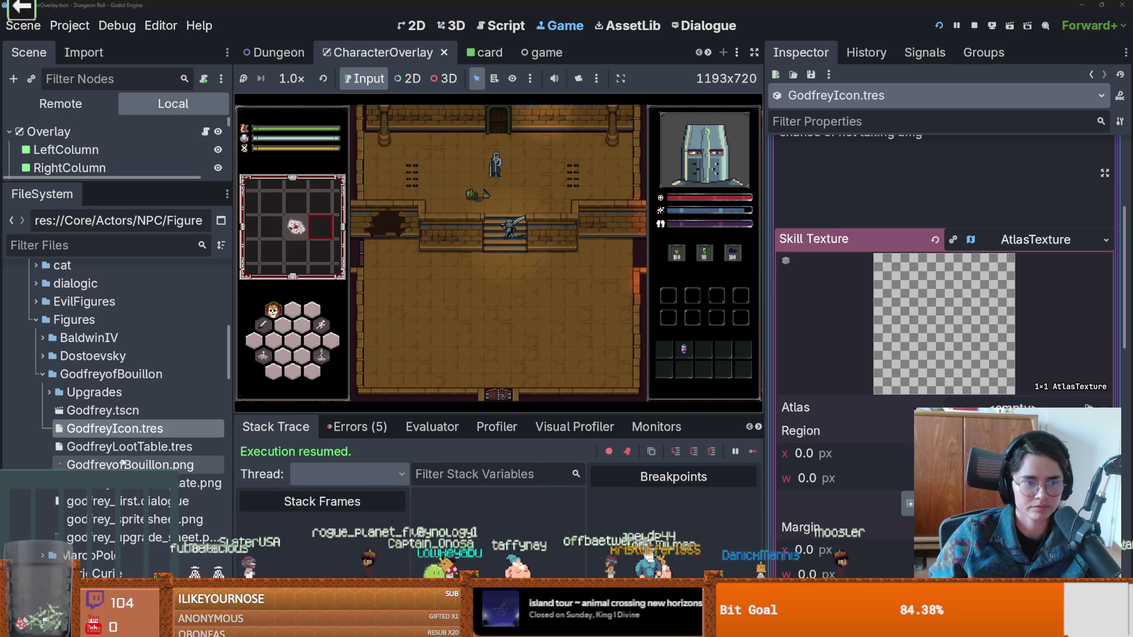
mouse_move(100, 537)
mouse_down()
mouse_move(118, 519)
mouse_move(1012, 405)
mouse_up()
Set a 16 px grid snap and select the top-left shield hex as the atlas region.
click(907, 516)
scroll(548, 329, up, 5)
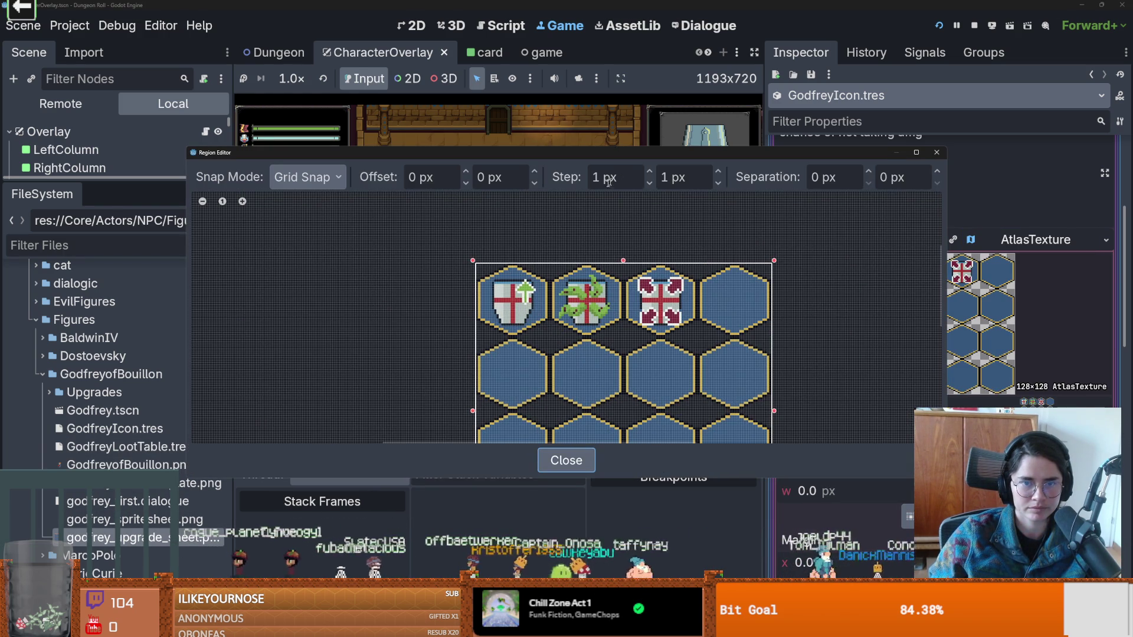
click(598, 183)
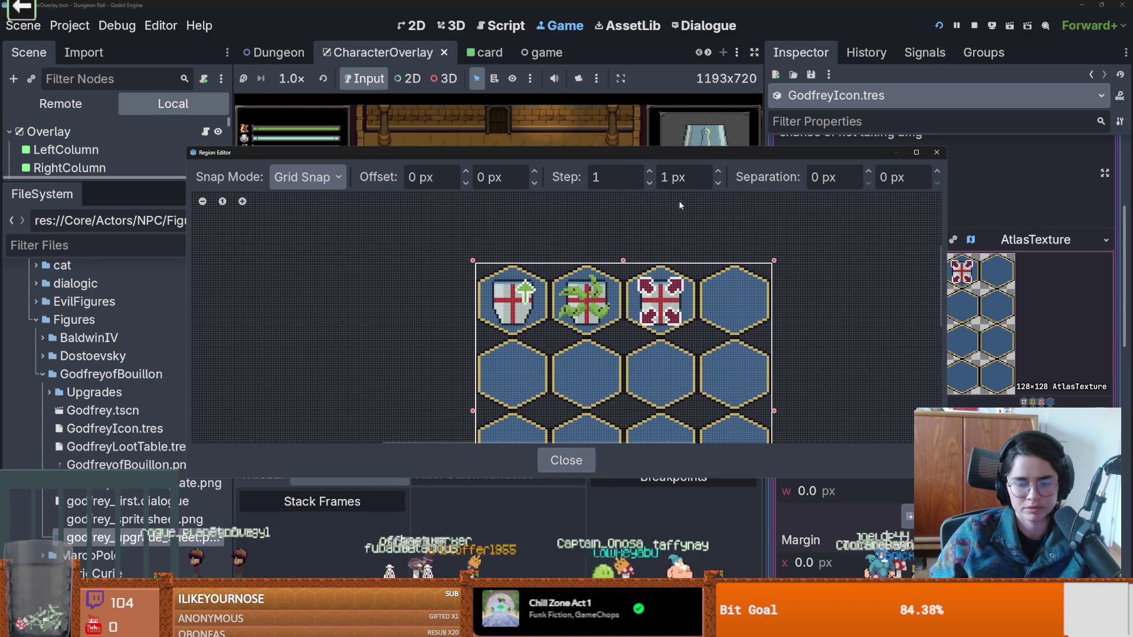
text(6)
key(Tab)
text(16)
key(Return)
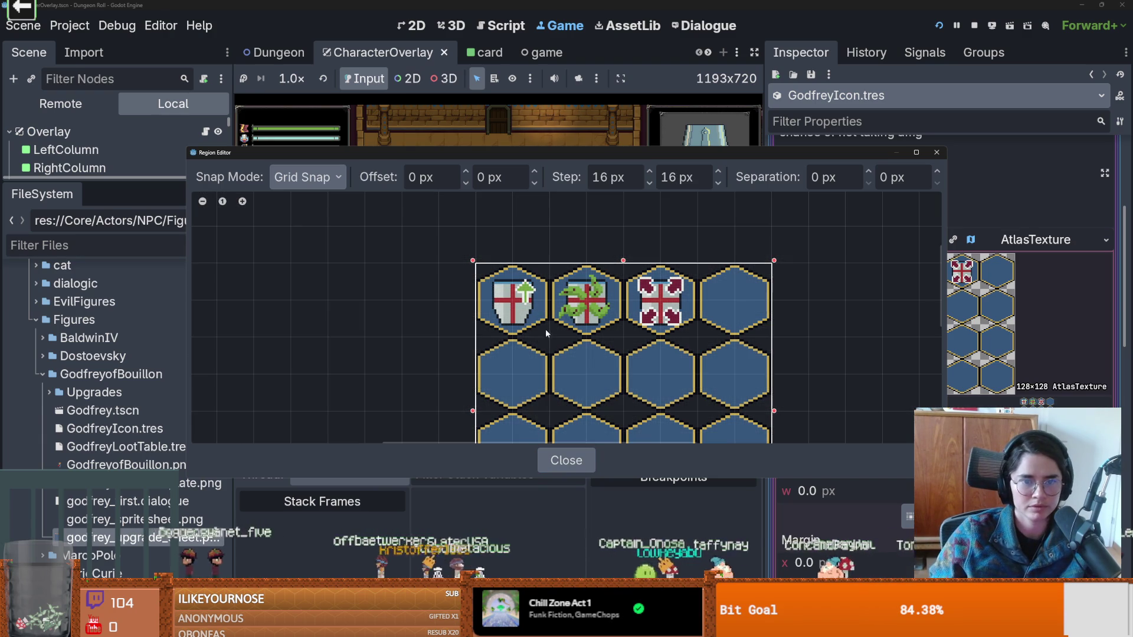
drag(546, 333, 479, 271)
click(944, 152)
click(1010, 246)
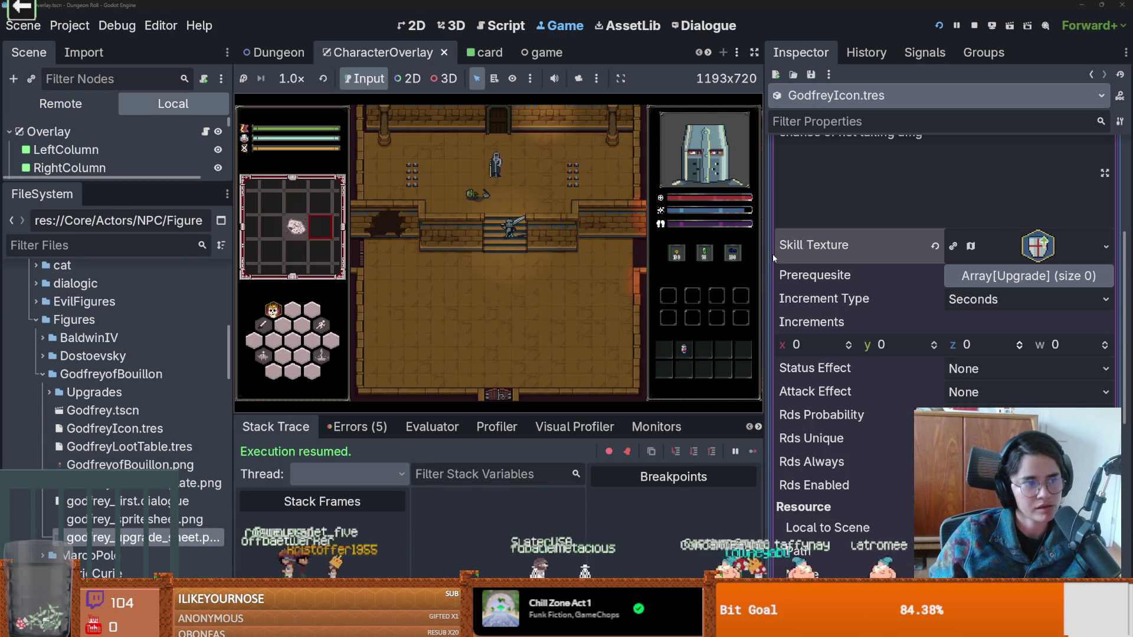
Switch DefenceBoost's Increment Type from Seconds to Percentage.
key(s)
key(s)
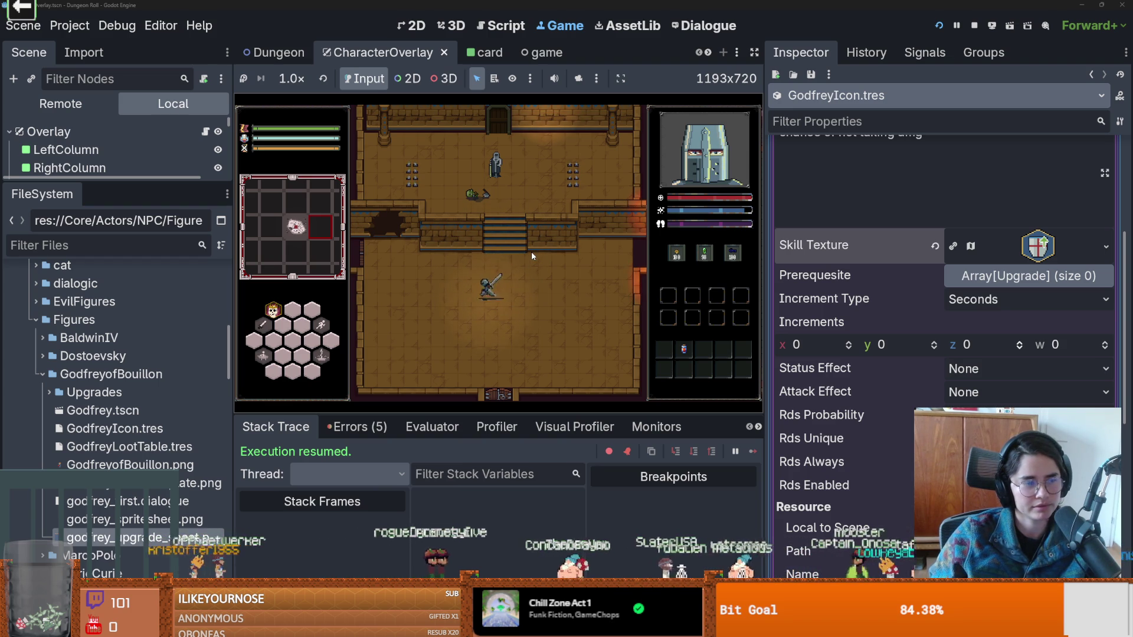
scroll(1027, 289, up, 2)
click(991, 335)
click(1006, 341)
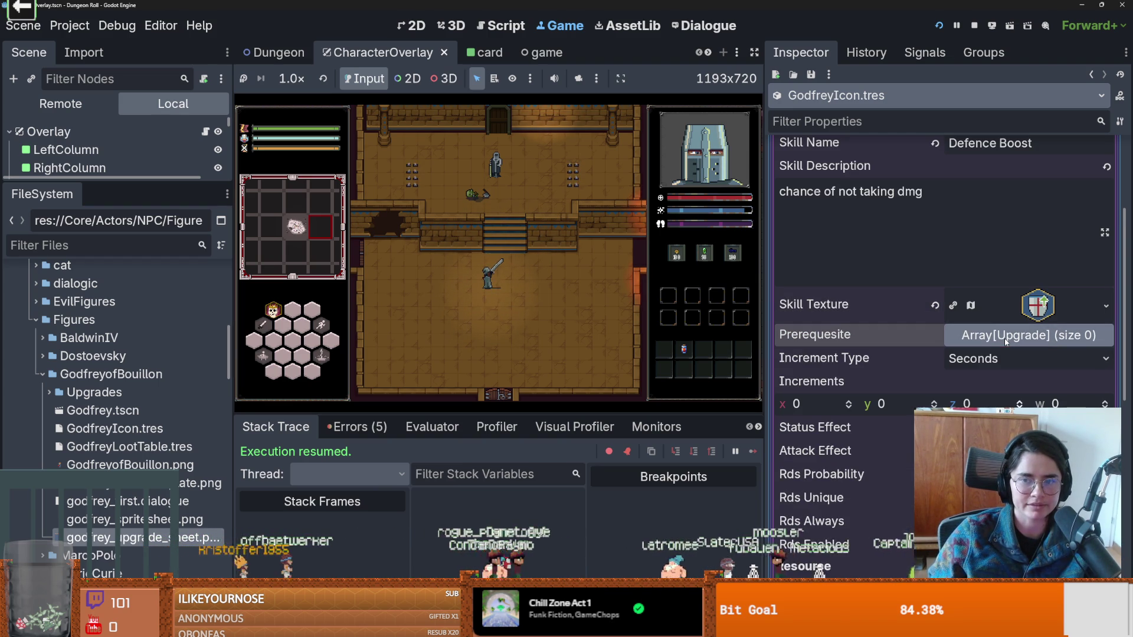
click(981, 361)
click(987, 401)
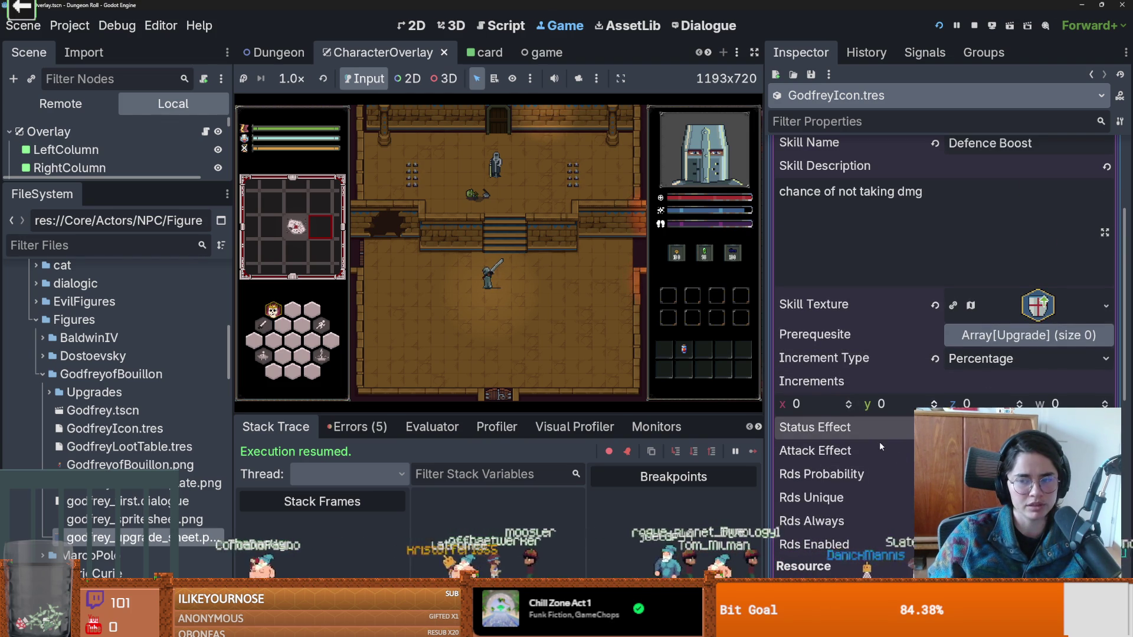
scroll(896, 441, up, 5)
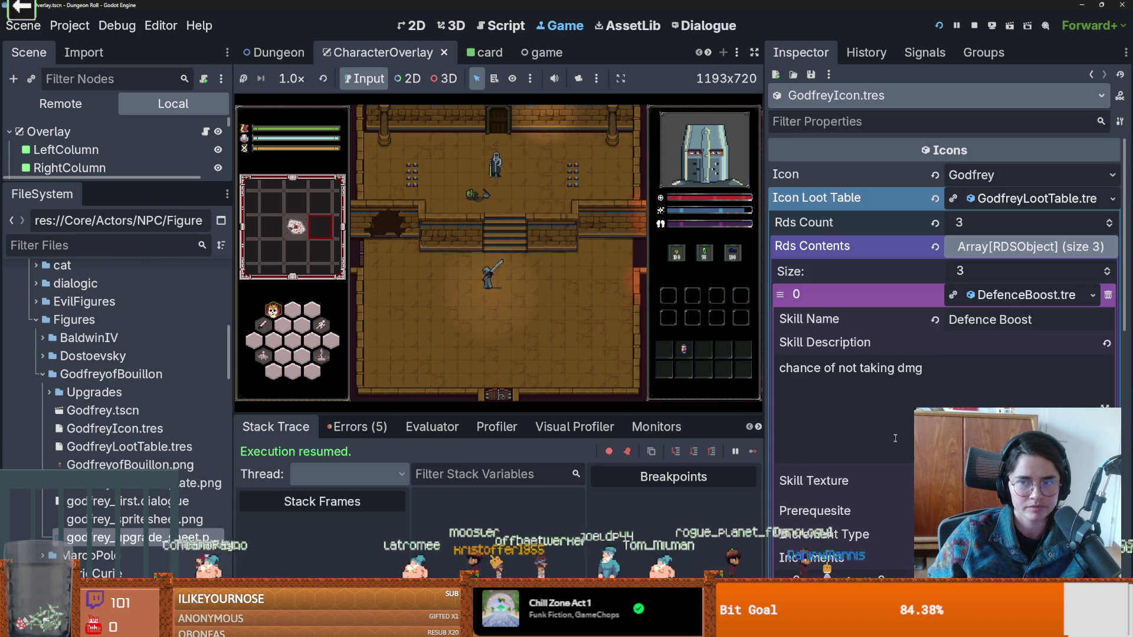
scroll(963, 354, down, 5)
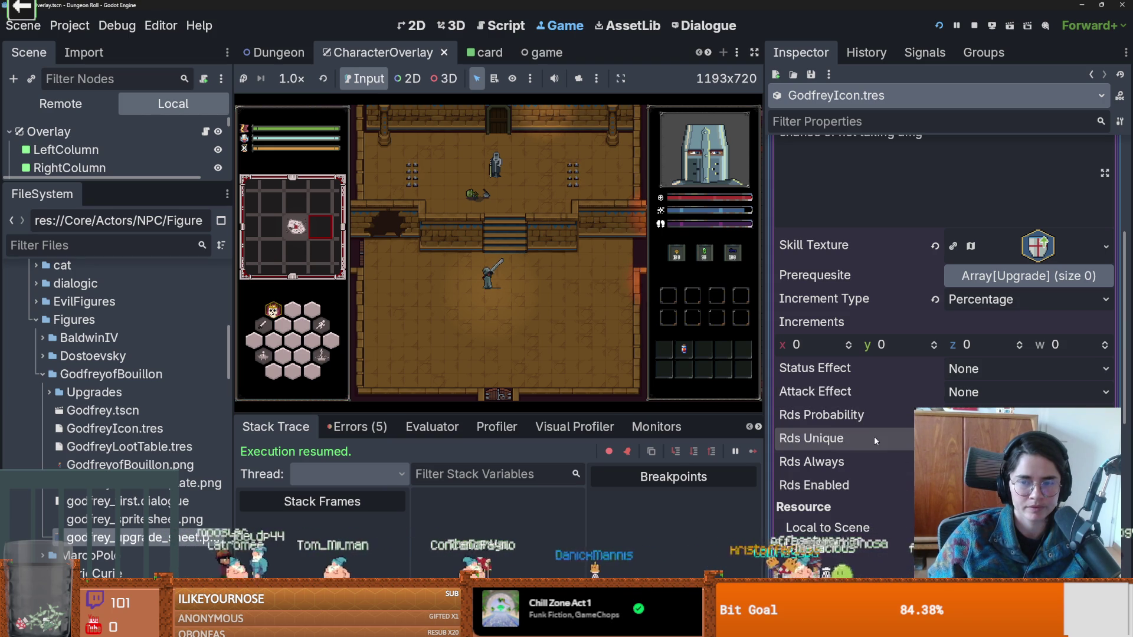
scroll(865, 440, up, 5)
click(1004, 295)
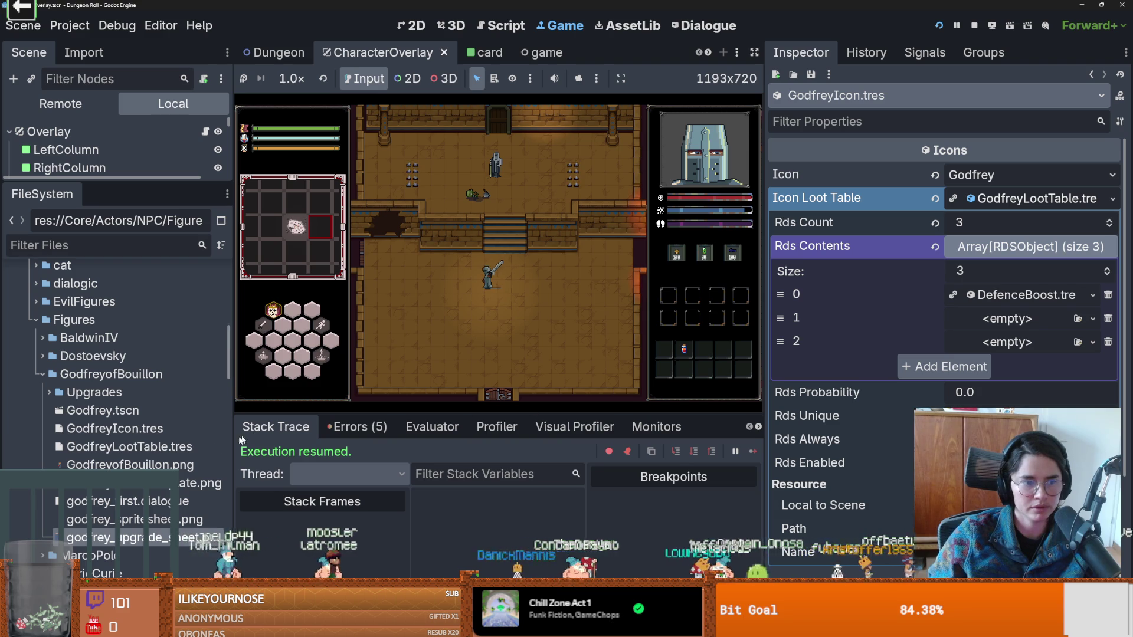
click(1051, 295)
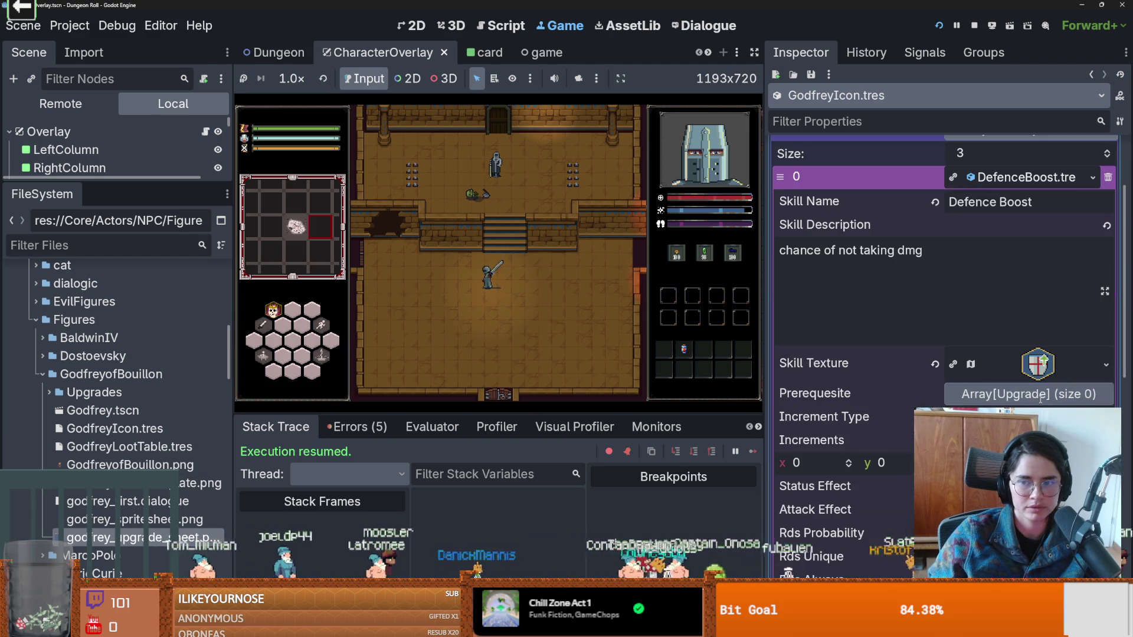
Save the Defence Boost skill texture to its own file, SkillTextures.tres.
click(1107, 363)
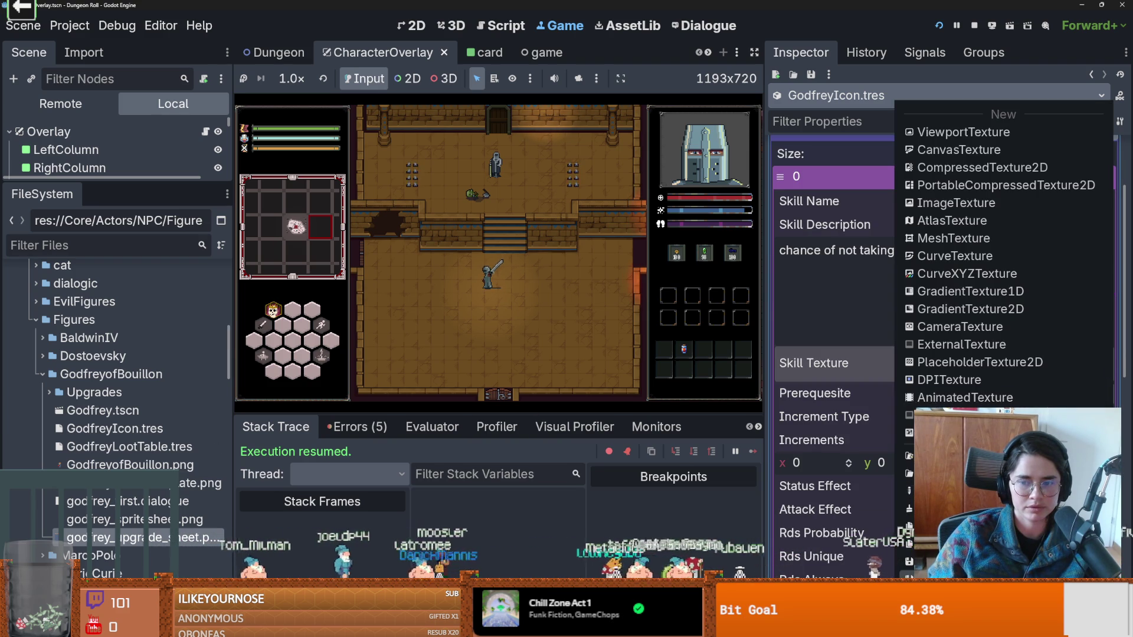
click(951, 220)
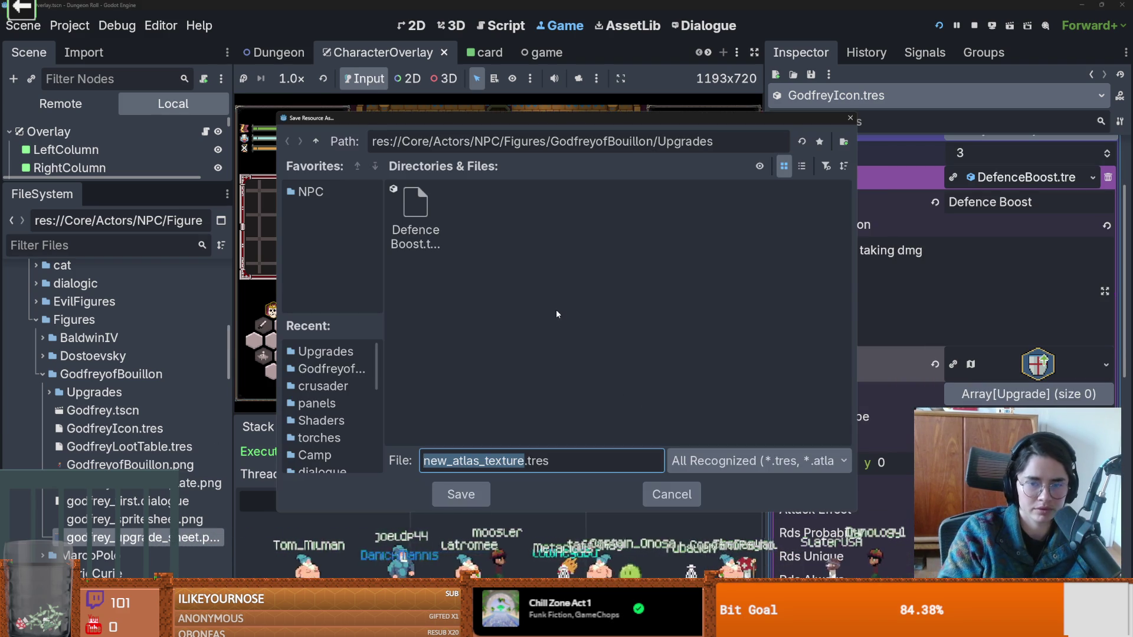
text(SkillTextures)
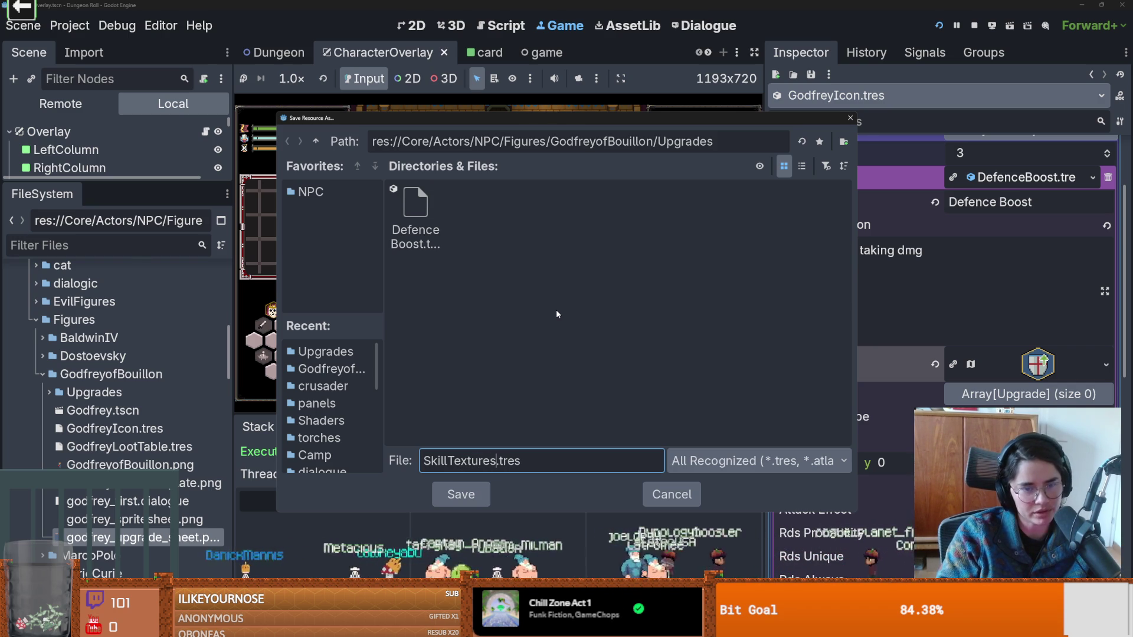
key(Return)
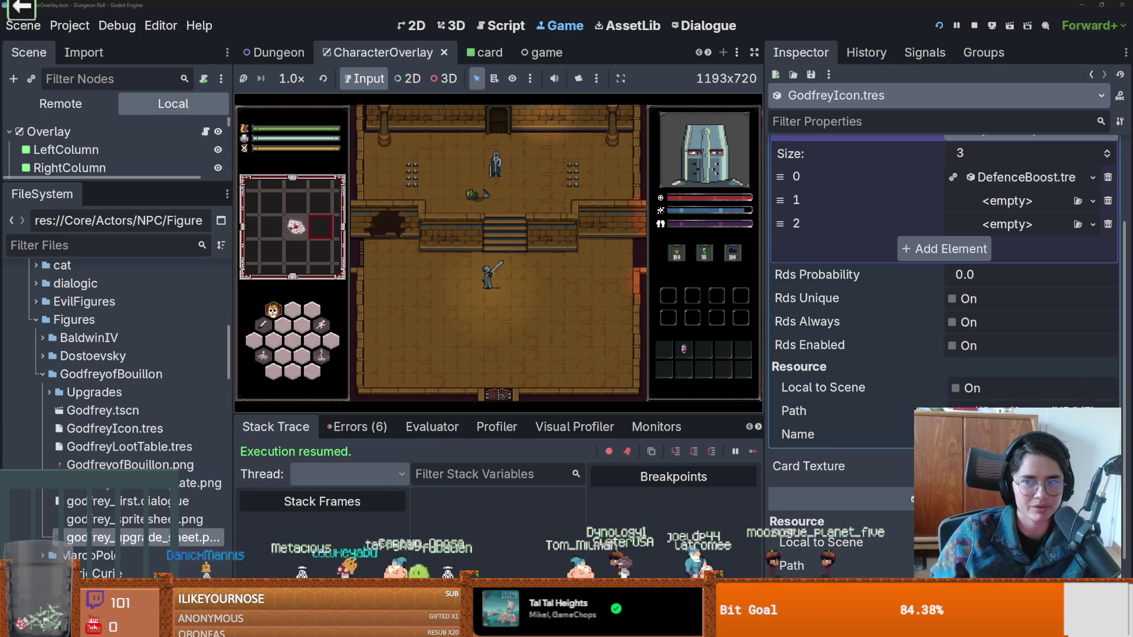
Make the Defence Boost skill texture unique and confirm.
click(1036, 293)
click(1036, 294)
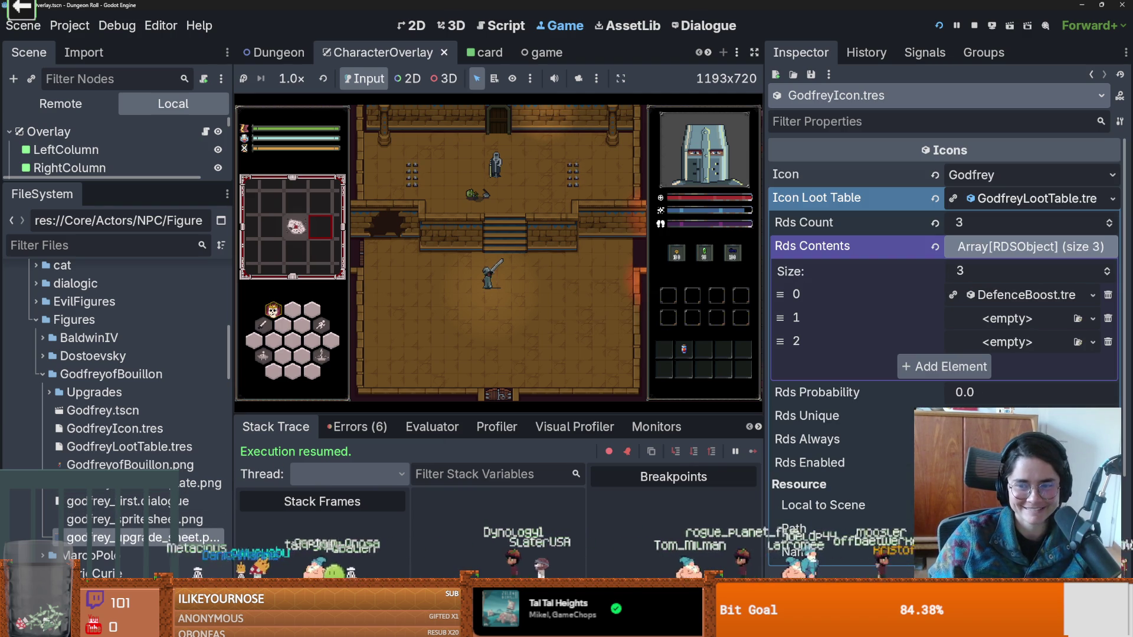
click(1029, 294)
scroll(1029, 400, down, 2)
click(1105, 364)
click(874, 519)
click(511, 411)
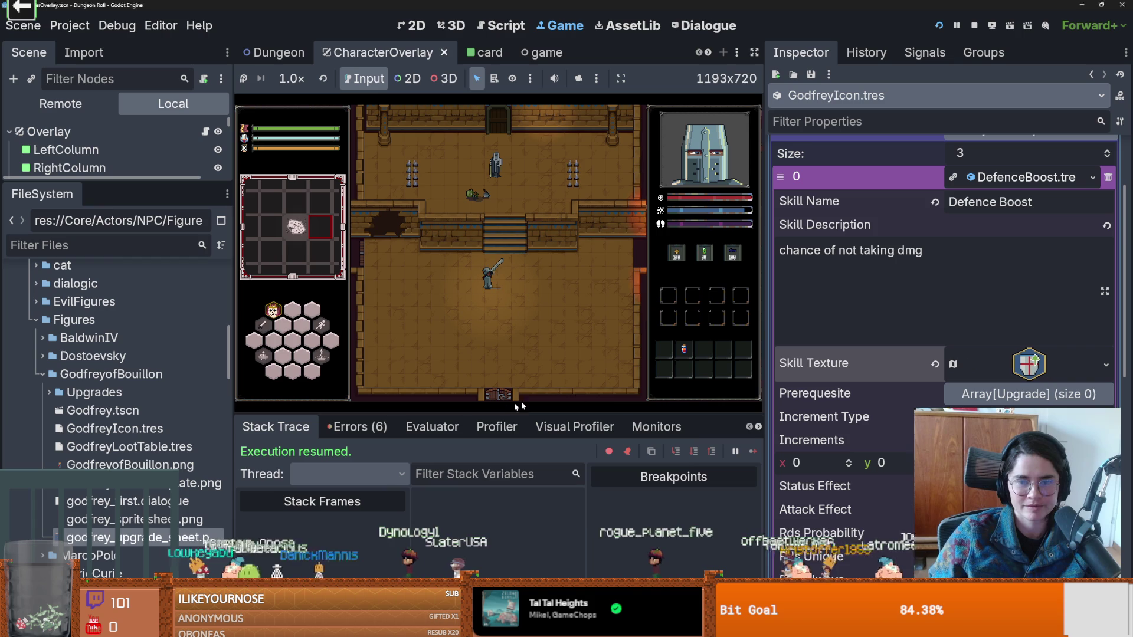
Open DefenceBoost.tres from Godfrey's Upgrades folder in the FileSystem.
click(1020, 178)
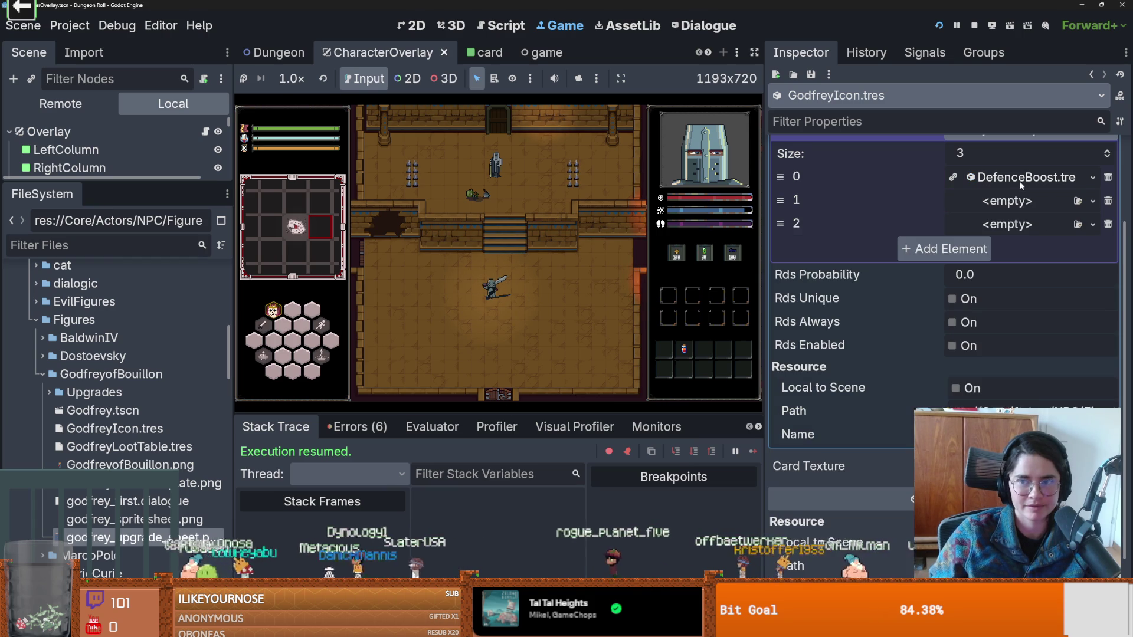
double_click(95, 393)
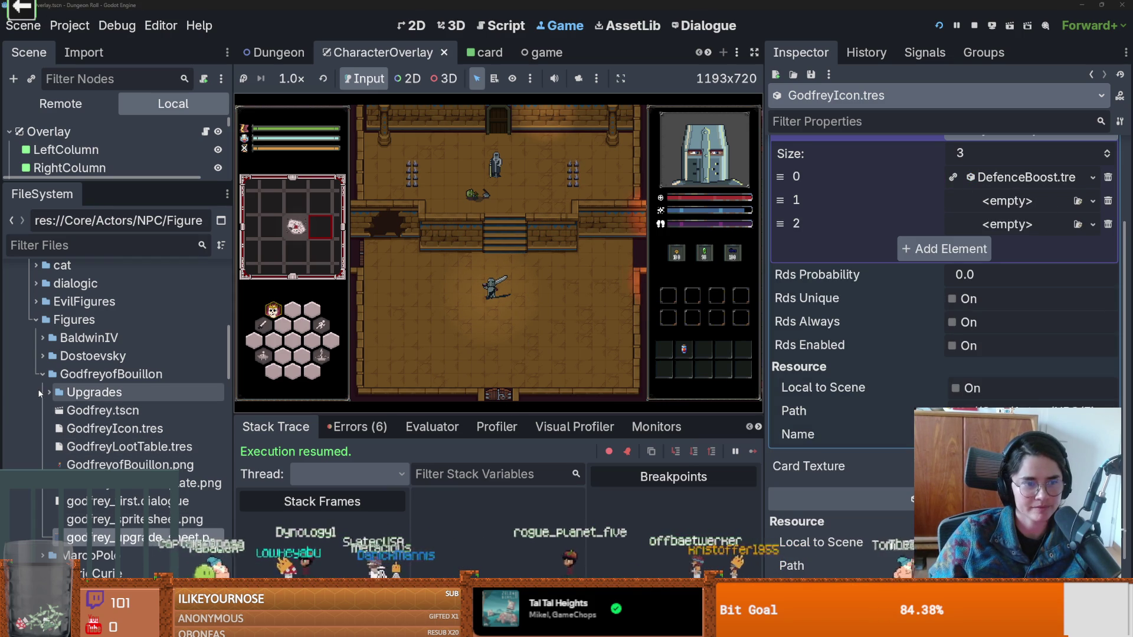
click(124, 410)
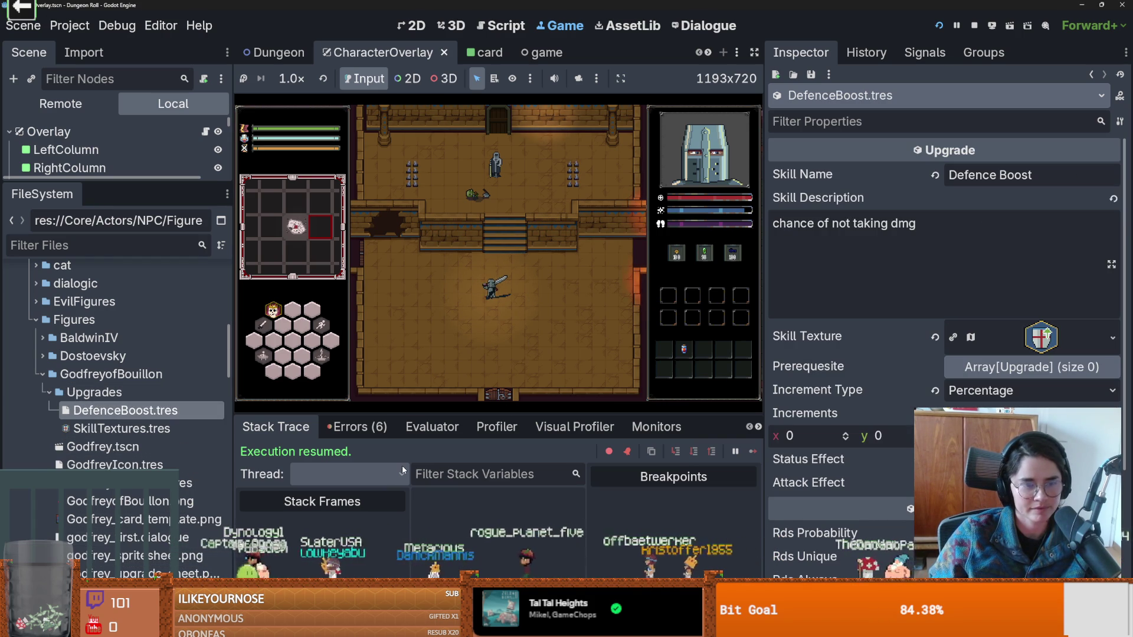
Duplicate DefenceBoost.tres as ThornShield.tres and open the new copy.
key(ctrl+d)
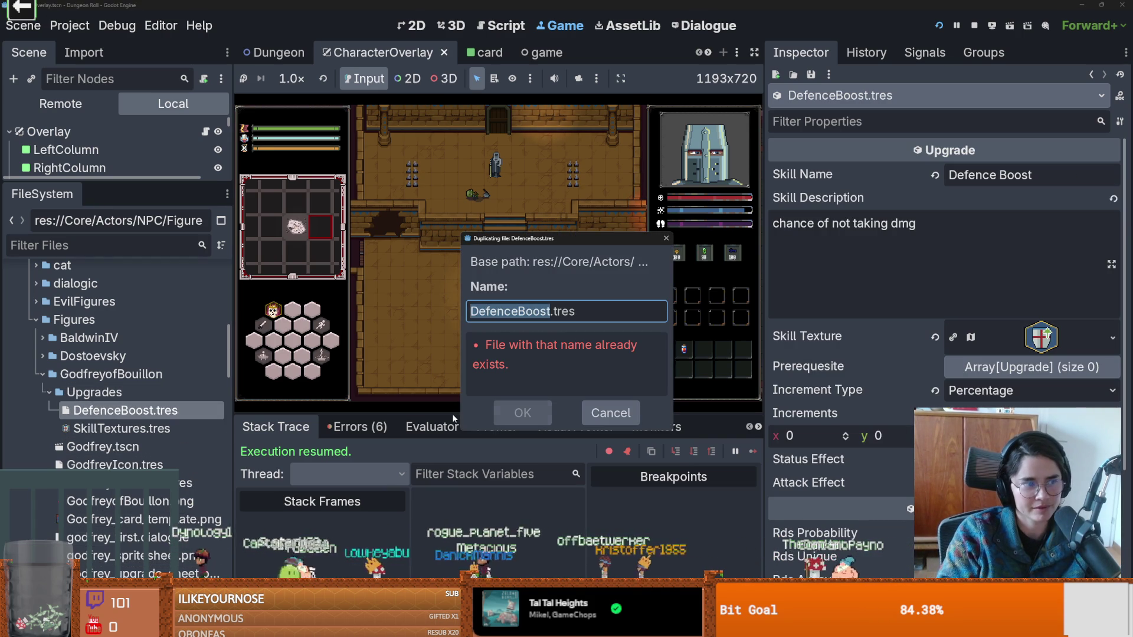
text(D)
key(BackSpace)
key(BackSpace)
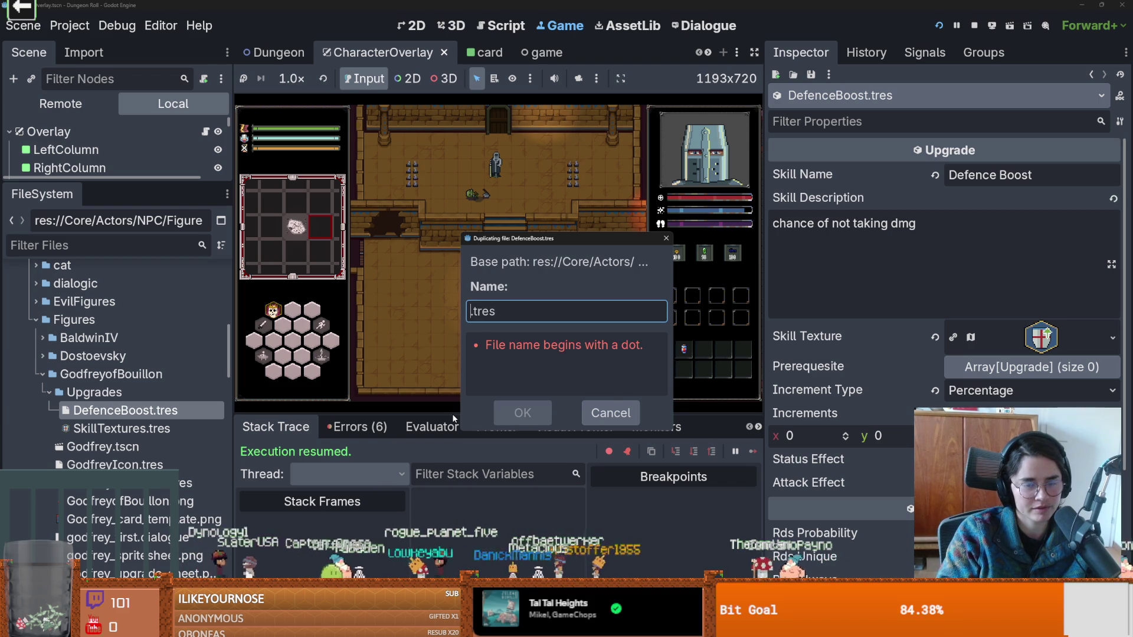
text(ThornShield)
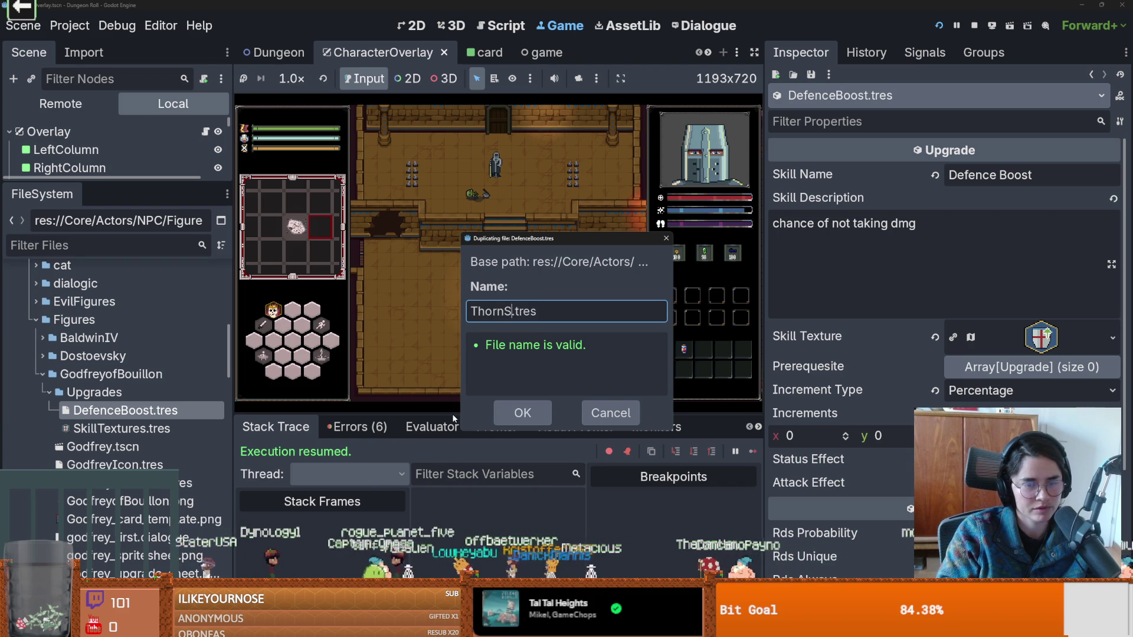
key(Return)
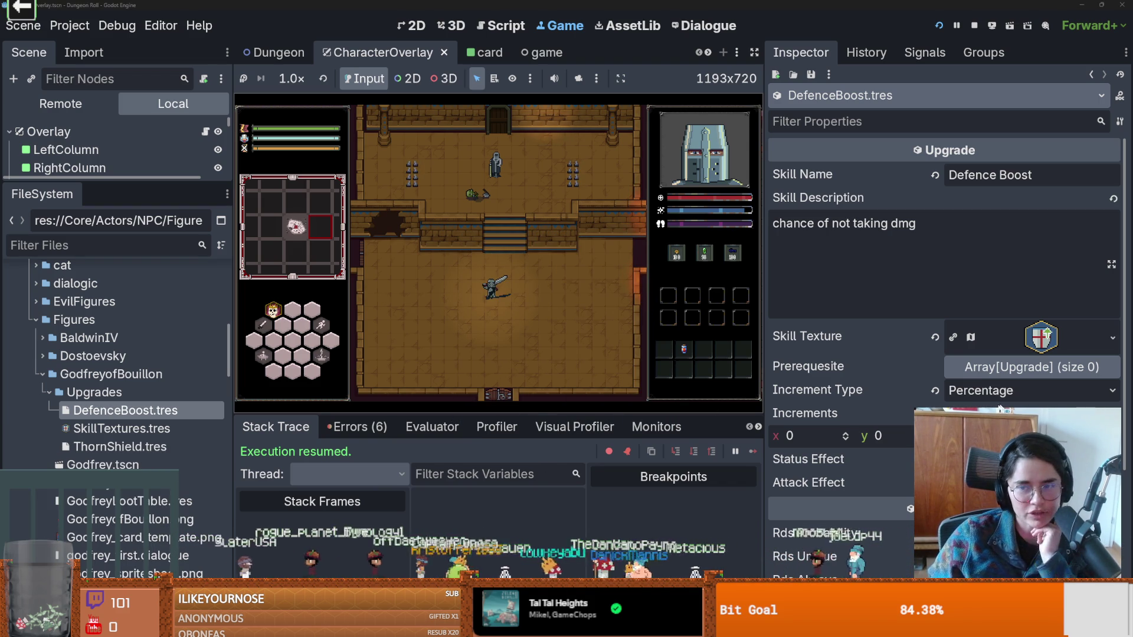
click(145, 447)
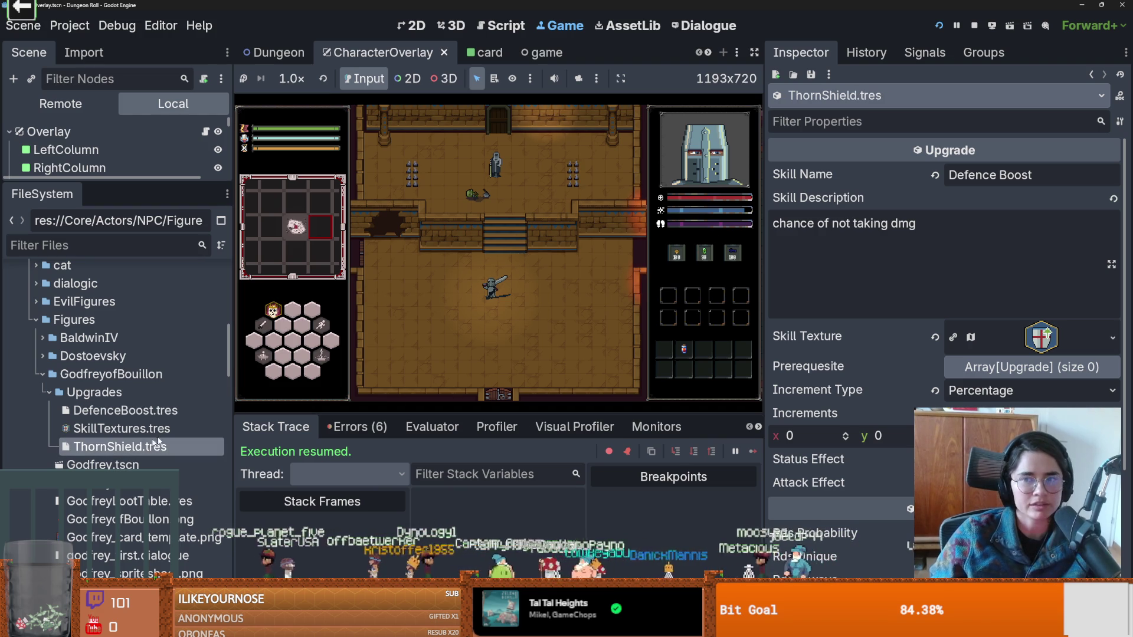
Change the upgrade's Skill Name to Thorns Damage.
click(1051, 172)
text(To)
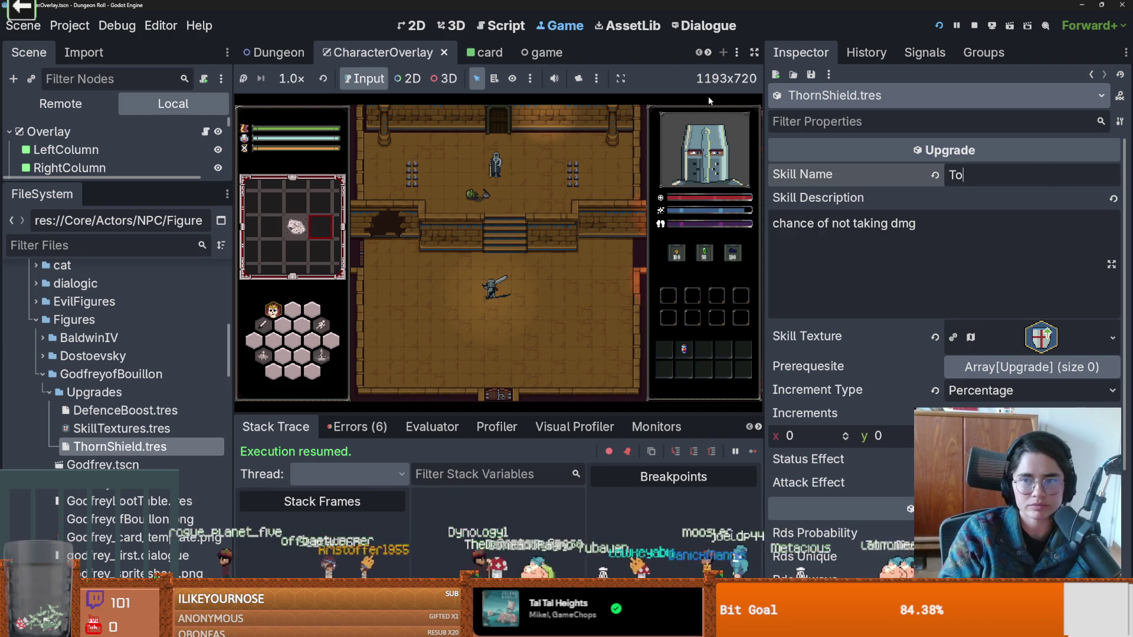
text(ge)
key(Tab)
Replace the Skill Description with 'x% chance of dealing dmg when you block with shield' on one line.
key(ctrl+a)
key(BackSpace)
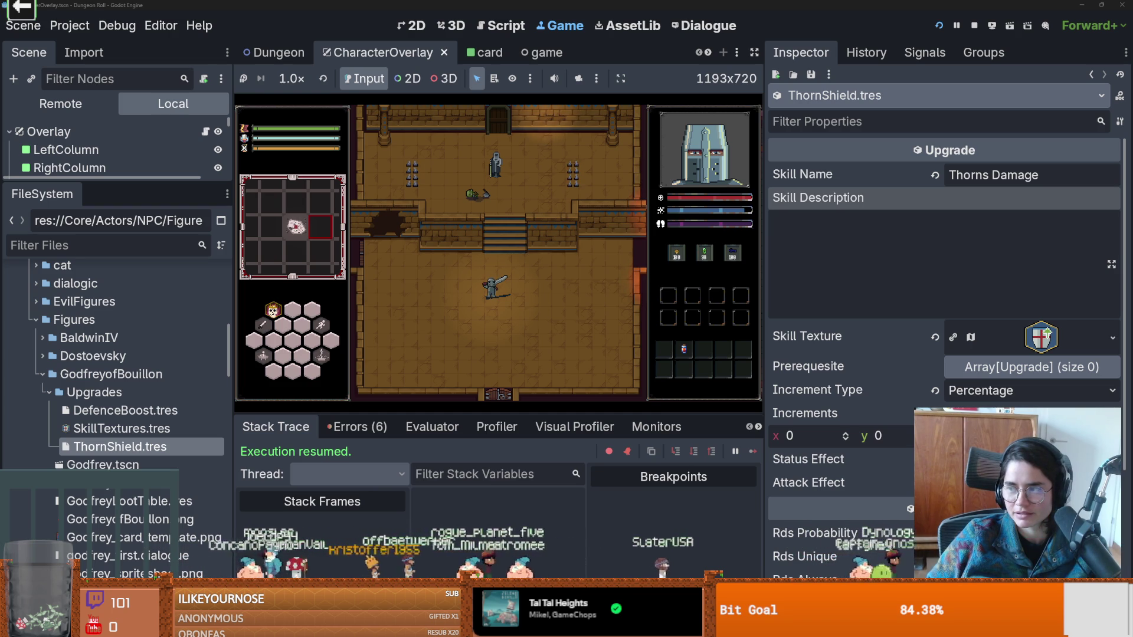
text(x% chance of dealing dmg when you block with shield)
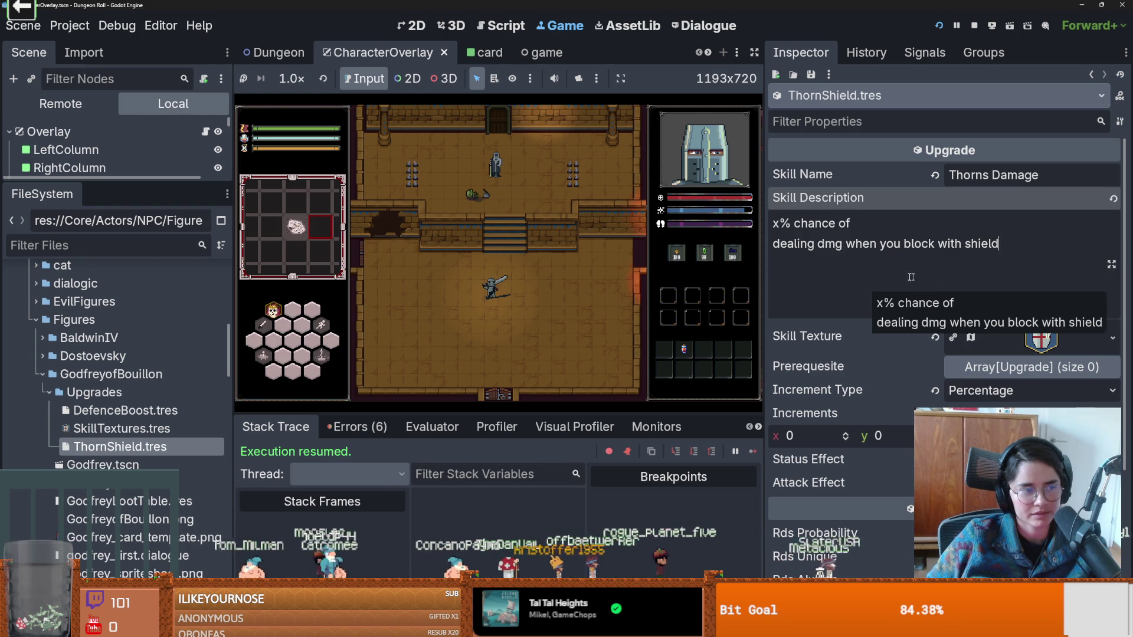
click(772, 244)
key(BackSpace)
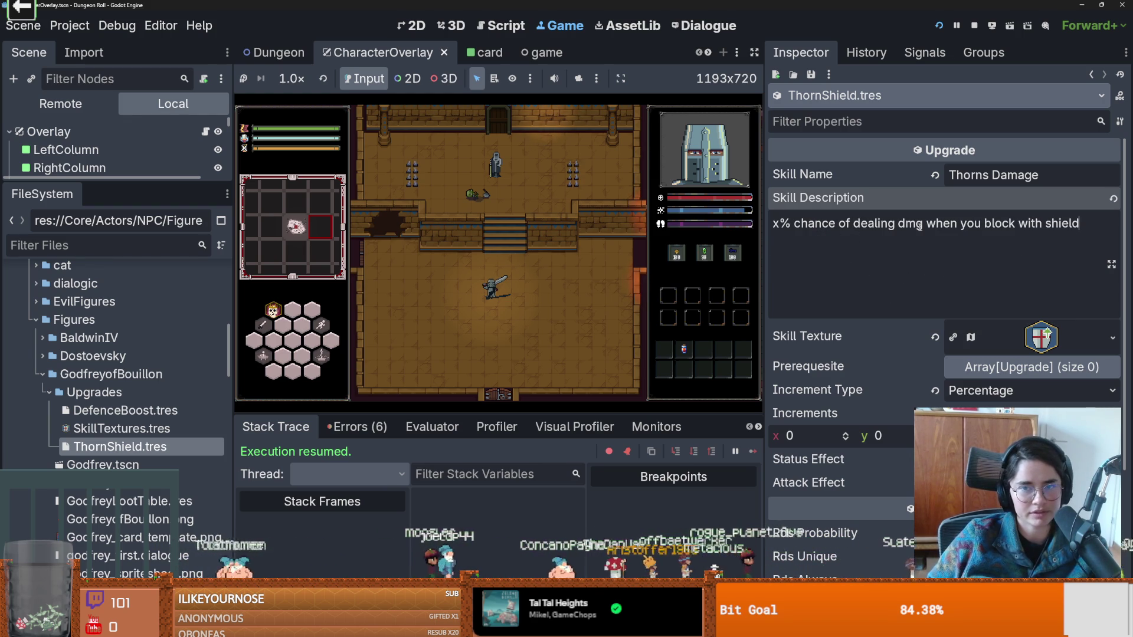
Widen the Inspector panel beside the running game.
click(567, 296)
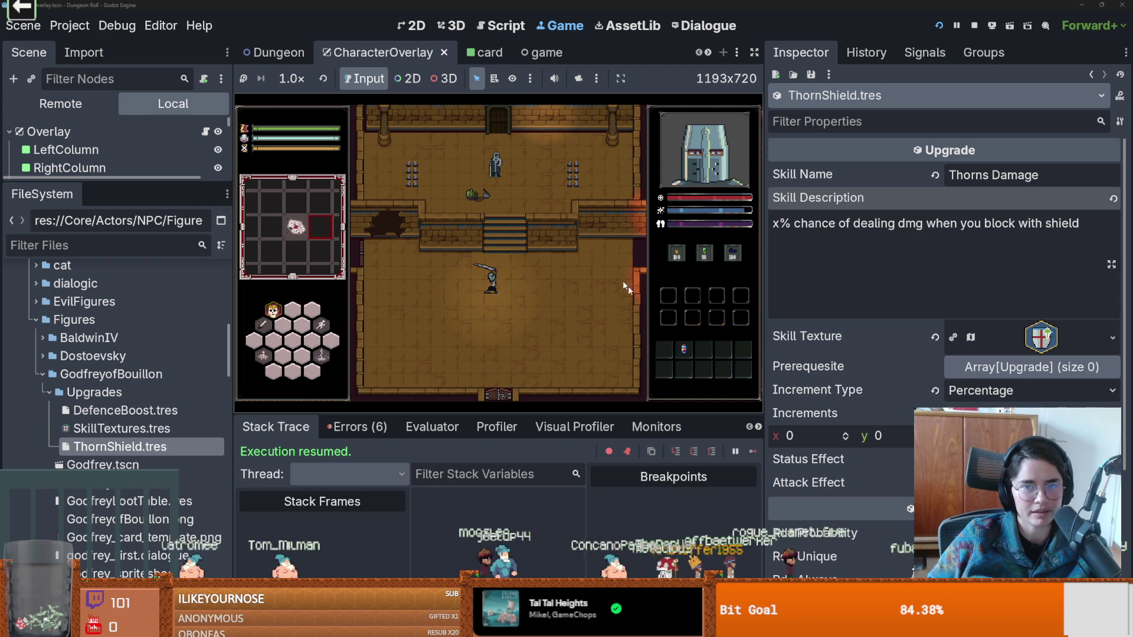
mouse_move(768, 332)
mouse_down()
mouse_move(889, 332)
mouse_move(551, 330)
mouse_move(784, 327)
mouse_move(668, 319)
mouse_up()
click(445, 328)
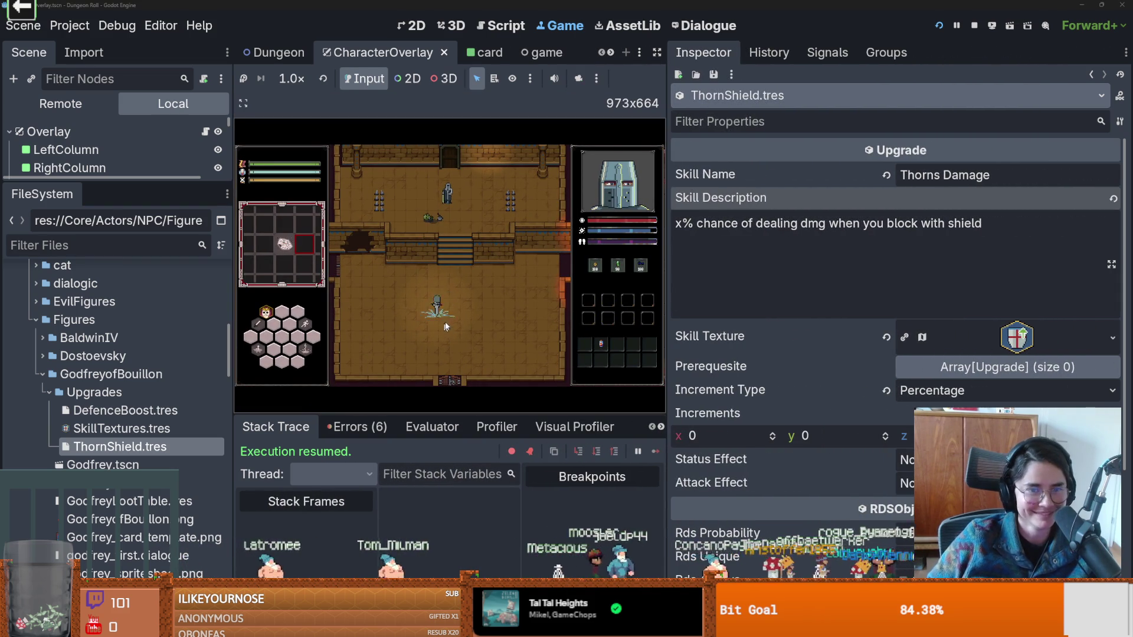
Enlarge the game view and test attacking in the running game.
drag(501, 416, 501, 450)
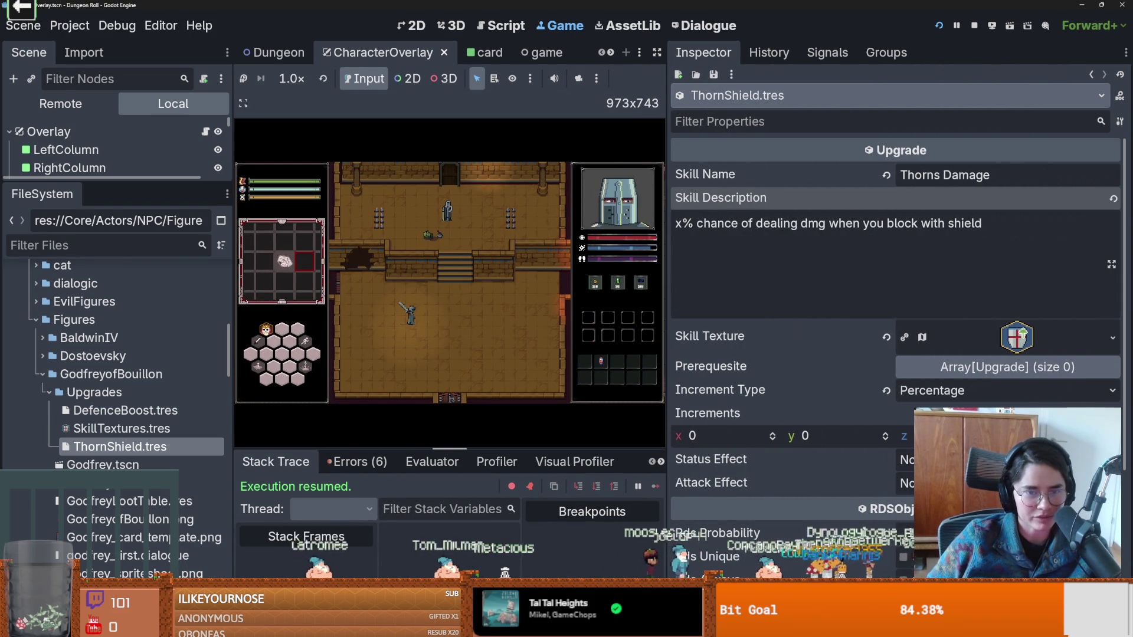
drag(668, 330, 892, 332)
click(635, 316)
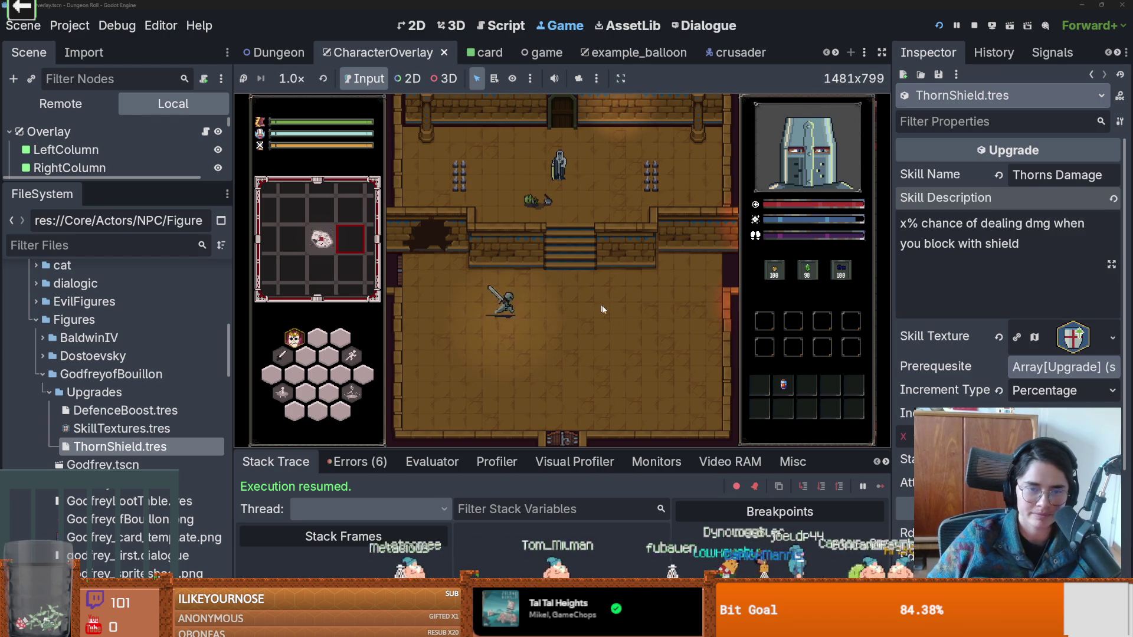
Set the Skill Texture atlas region to the thorn-shield hex icon.
click(1072, 349)
click(1071, 348)
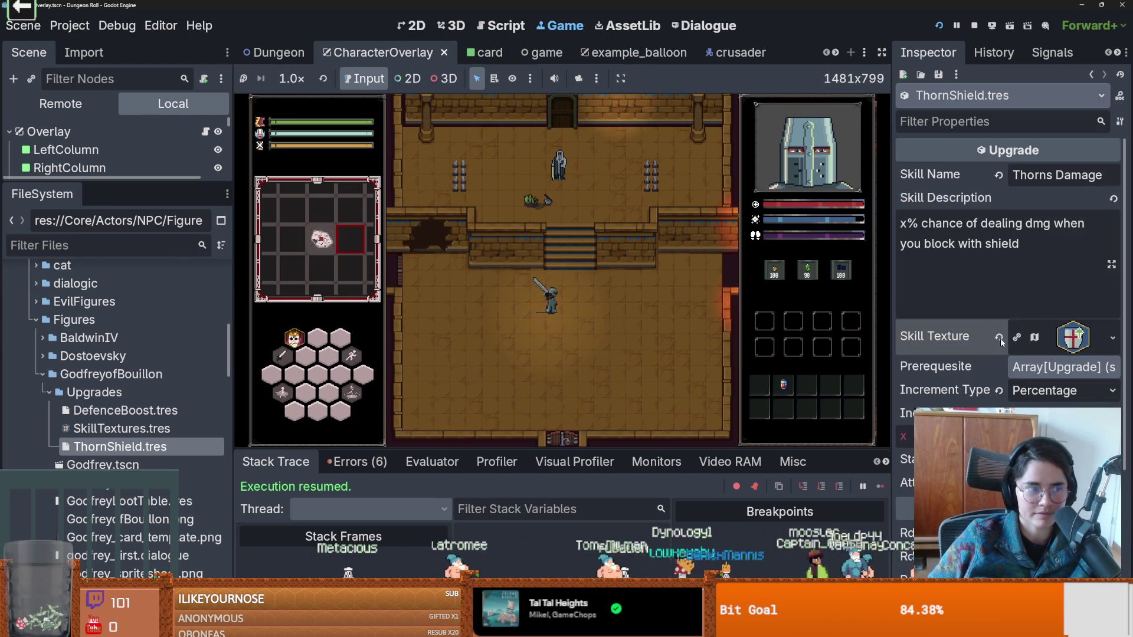
click(1073, 343)
click(1072, 344)
click(1113, 337)
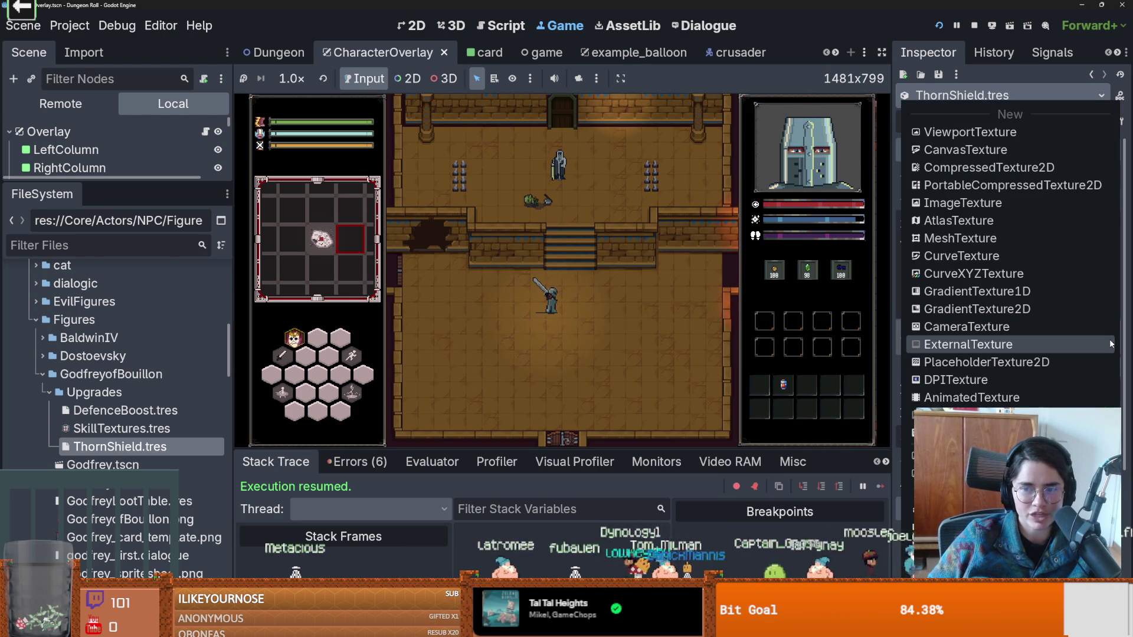
click(837, 344)
click(1071, 328)
scroll(1003, 354, down, 1)
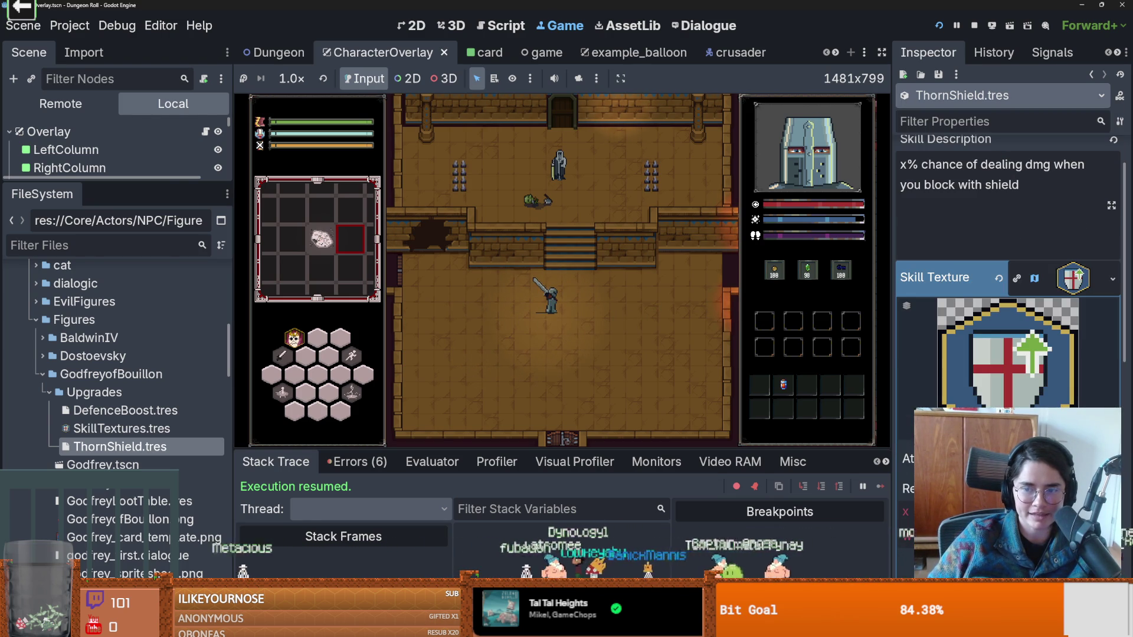
click(1034, 278)
click(551, 314)
click(936, 152)
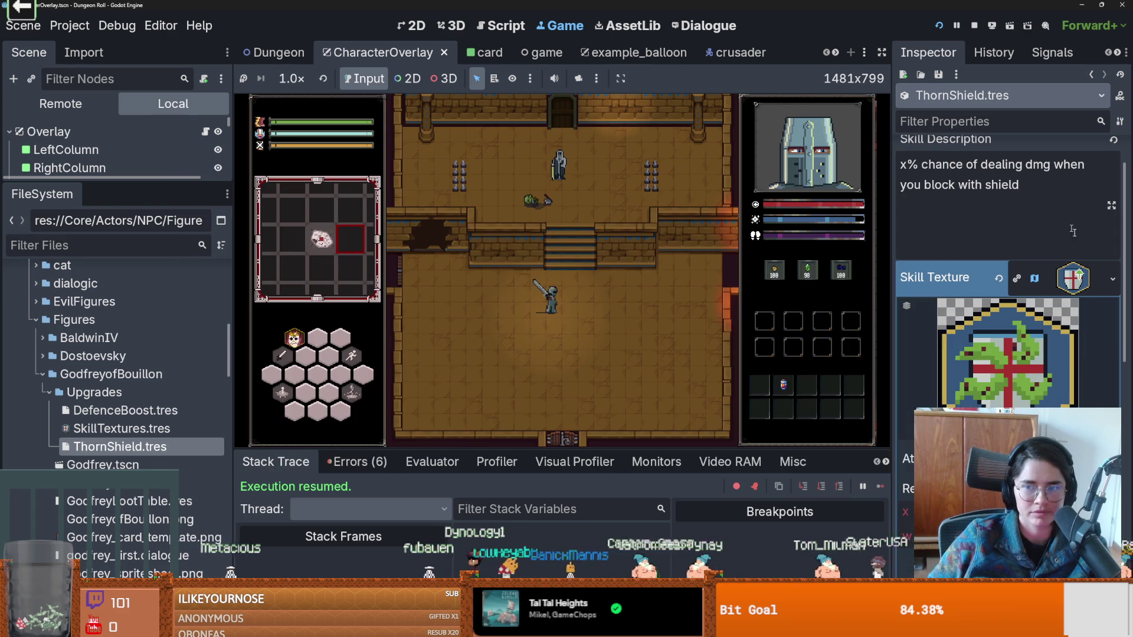
click(1073, 278)
Compare against DefenceBoost.tres, then go back to ThornShield.tres.
click(132, 410)
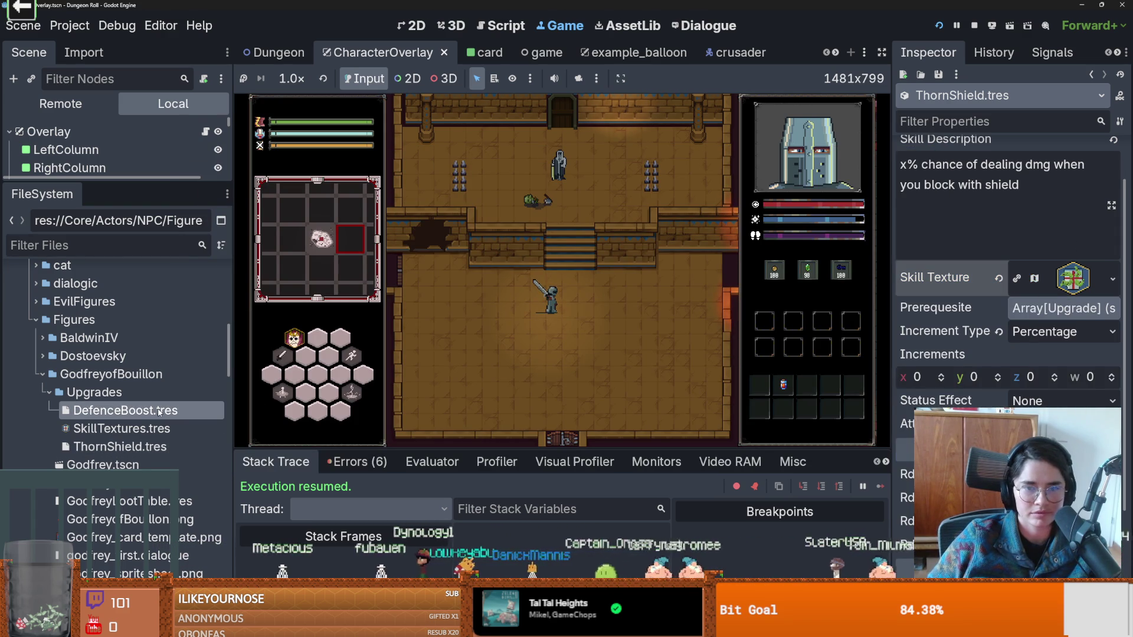
click(140, 450)
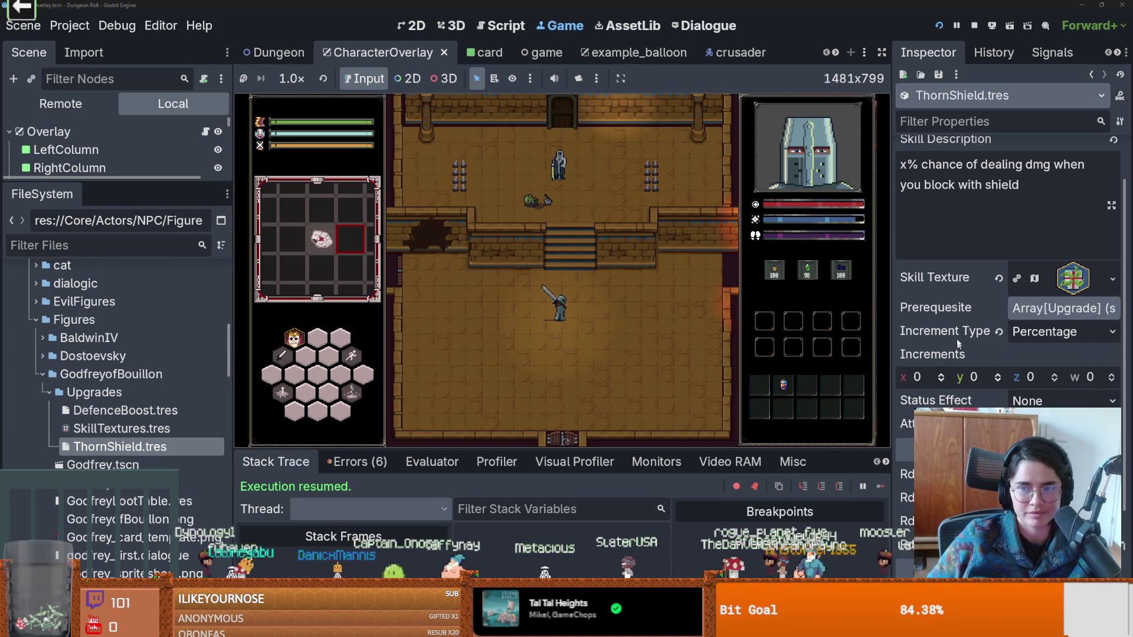
scroll(955, 330, down, 2)
Duplicate ThornShield.tres as Ricochet.tres and open it.
scroll(997, 403, up, 3)
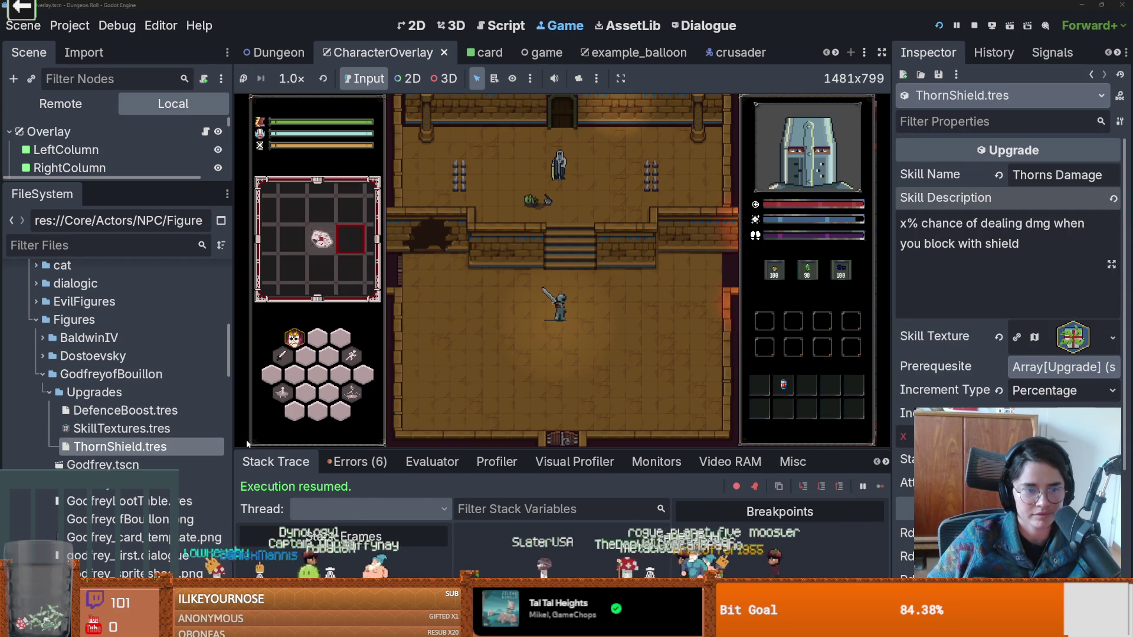
right_click(121, 446)
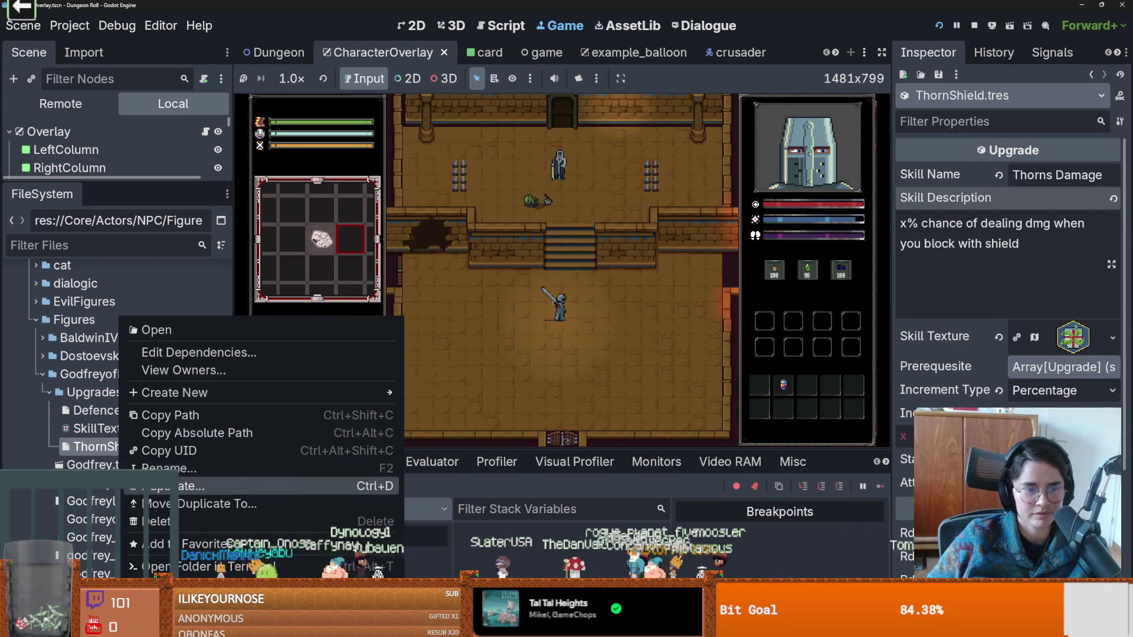
click(195, 486)
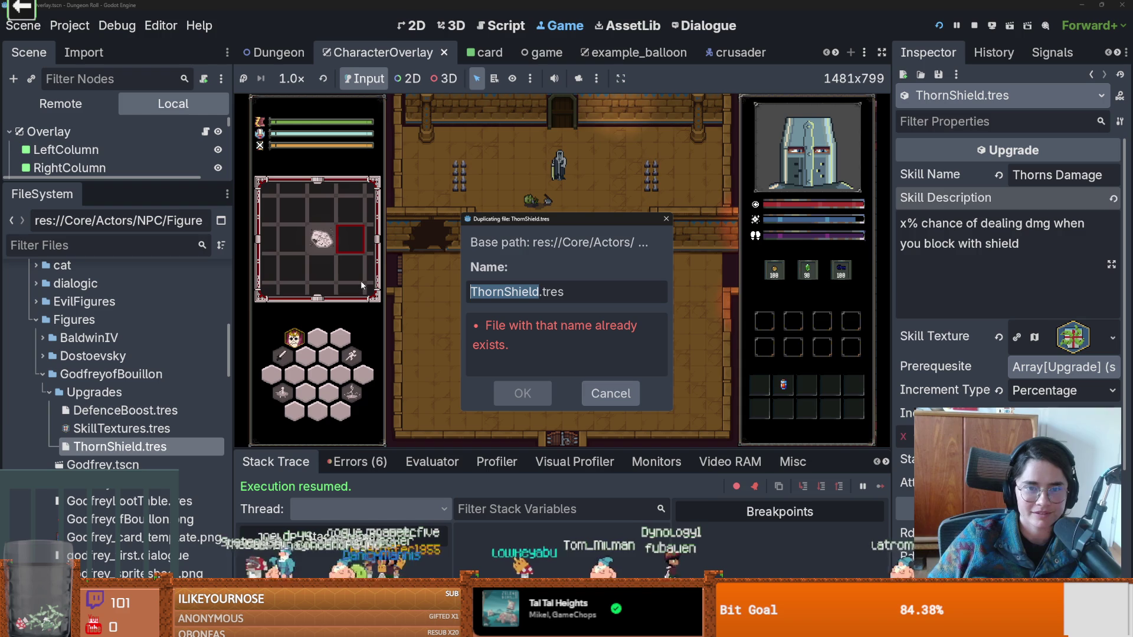
text(Rico)
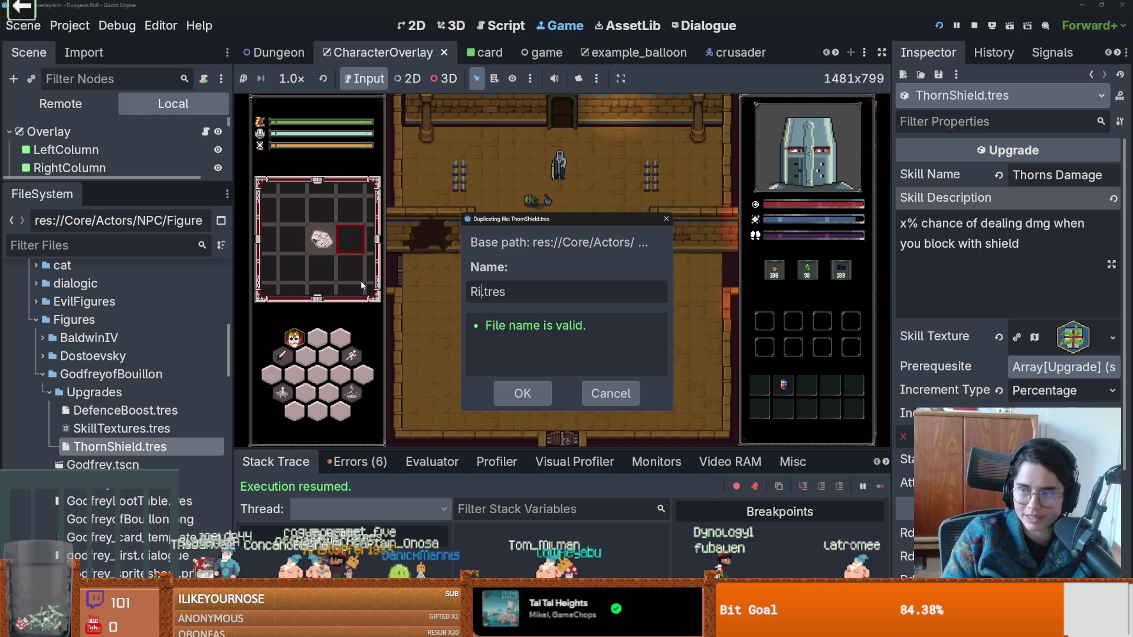
text(chet)
key(Return)
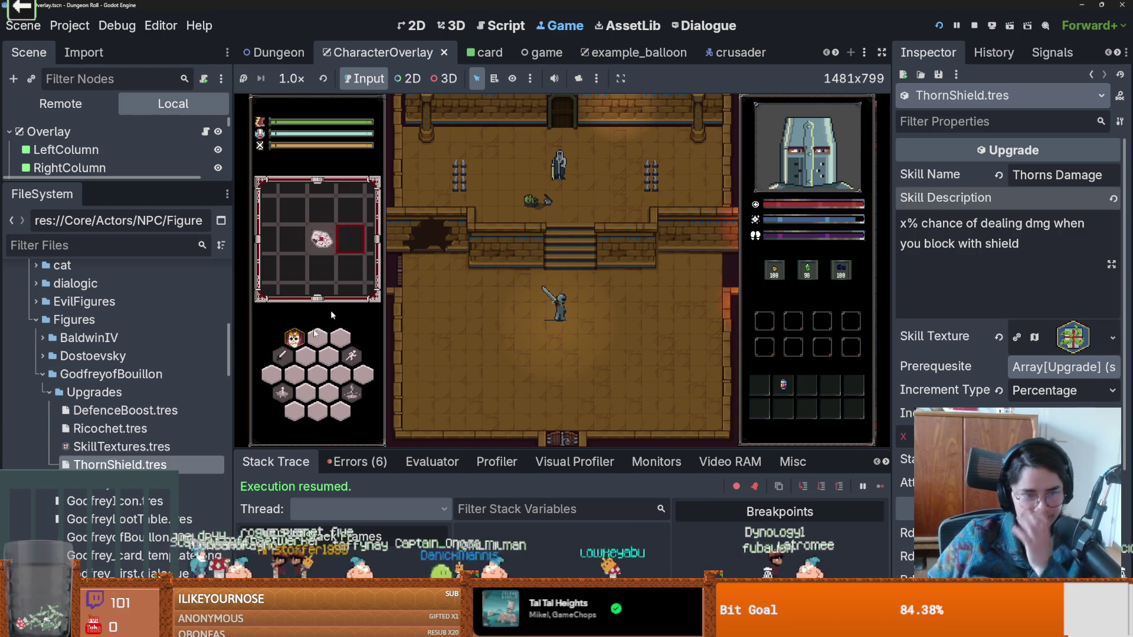
click(216, 428)
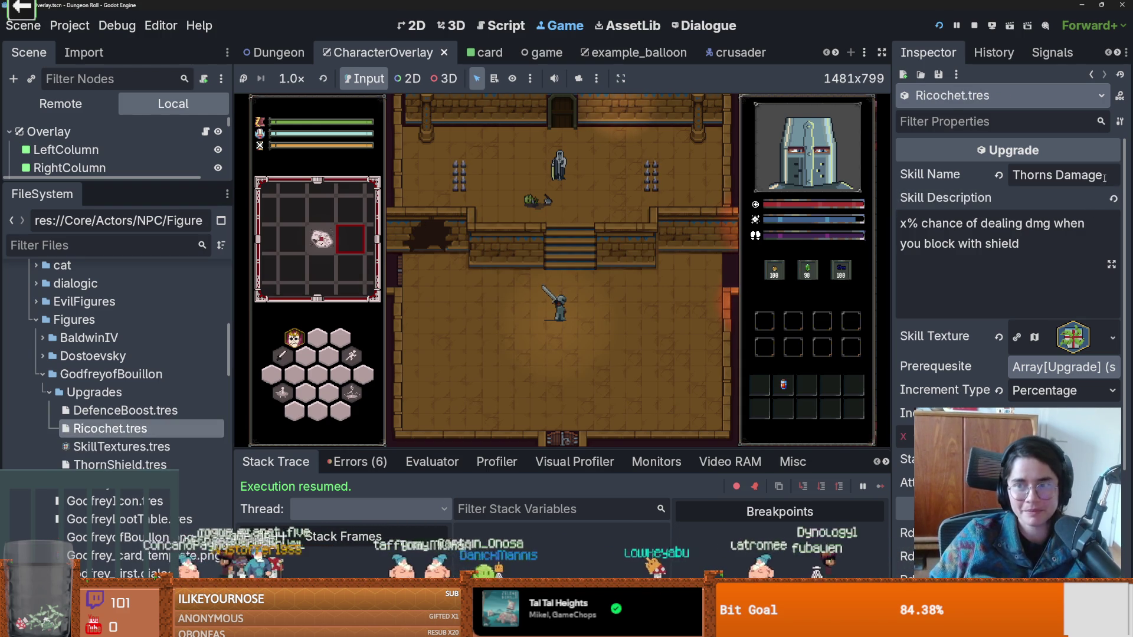
Look over ThornShield and DefenceBoost, then select Ricochet's Thorns Damage skill name text.
click(133, 466)
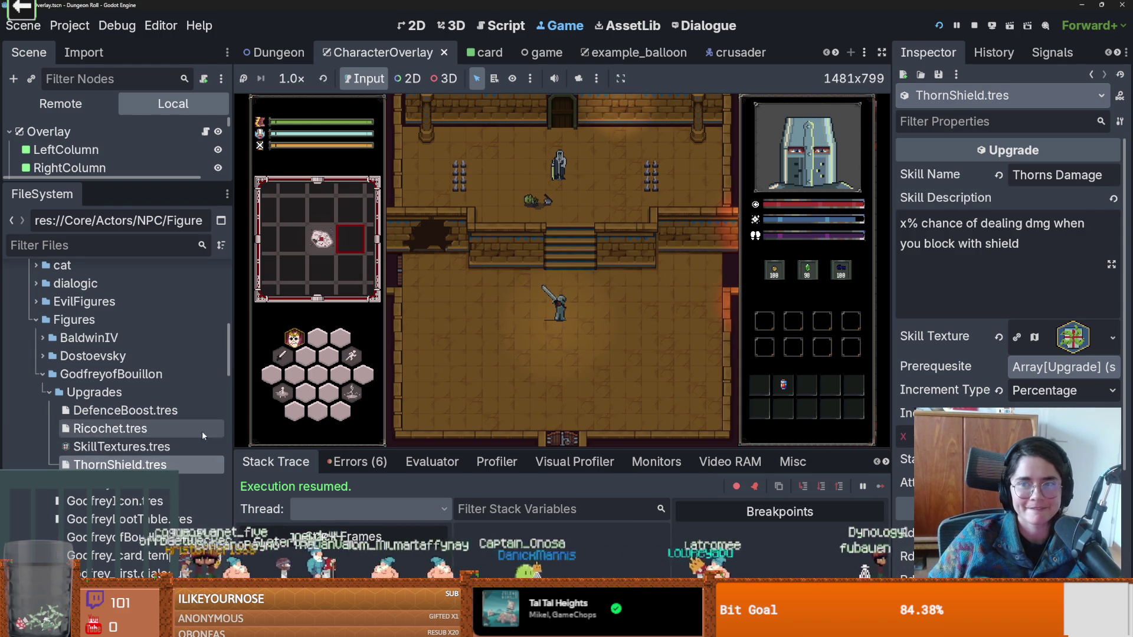
click(115, 411)
click(115, 428)
click(115, 428)
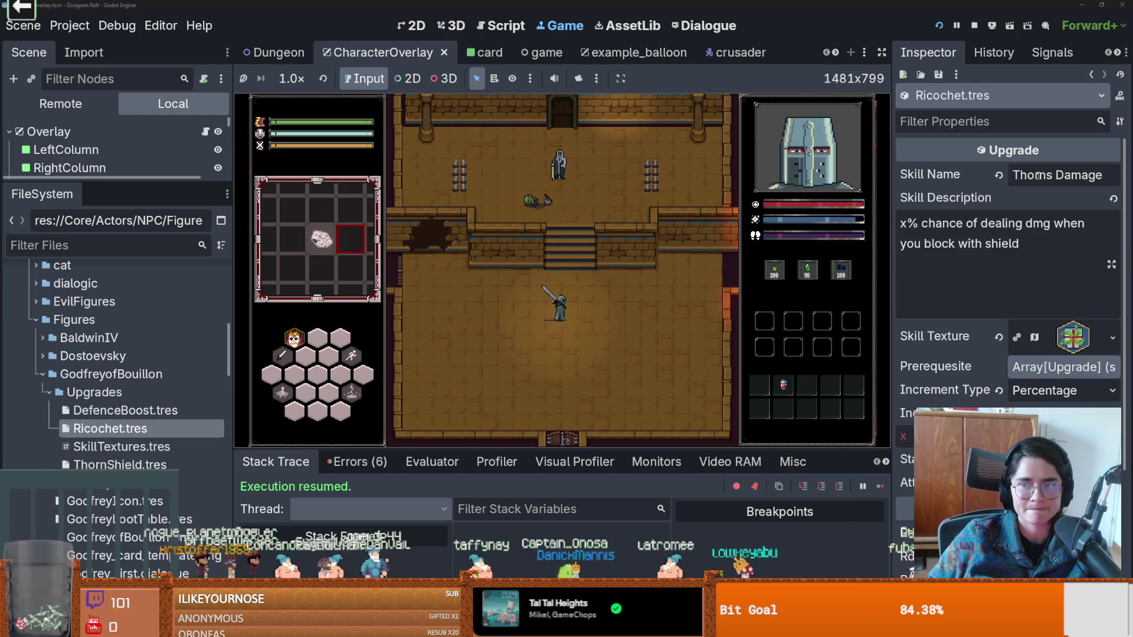
mouse_move(1105, 171)
mouse_down()
mouse_move(1055, 174)
mouse_move(838, 132)
mouse_up()
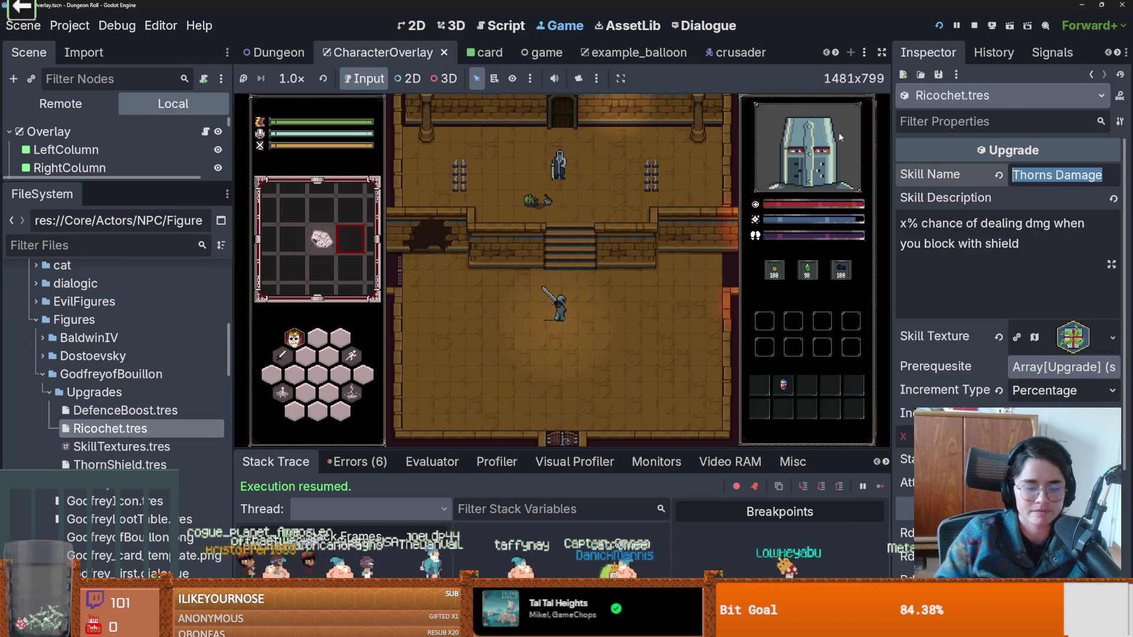
Enter Ricochet as the skill name, review prerequisites and description, then select the Upgrades folder.
text(Ricochet)
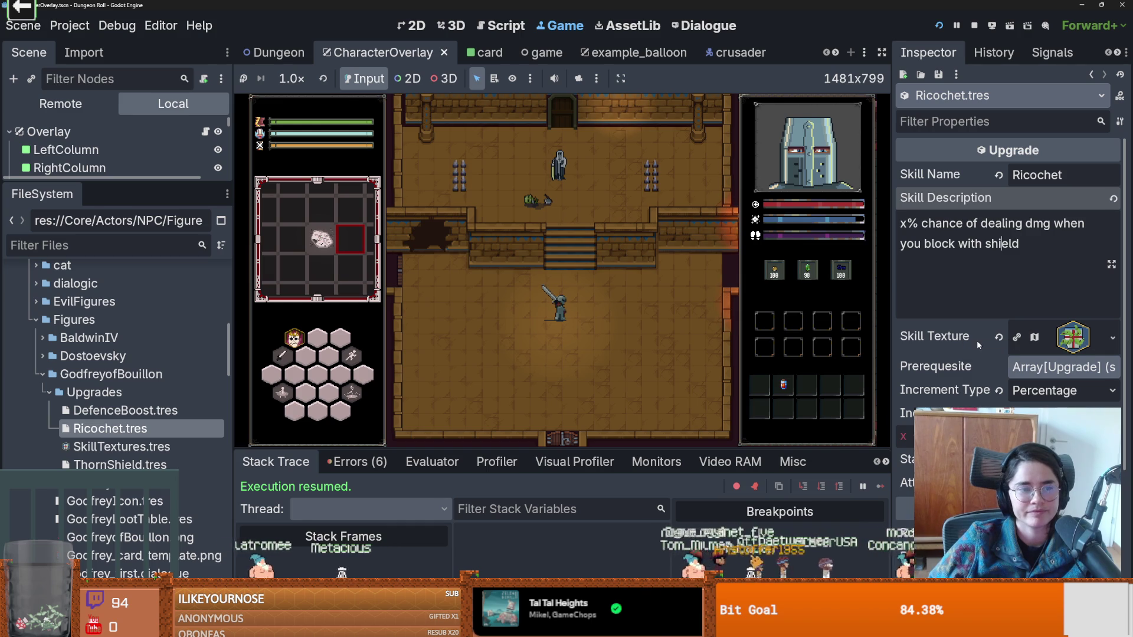
click(1059, 368)
click(1057, 368)
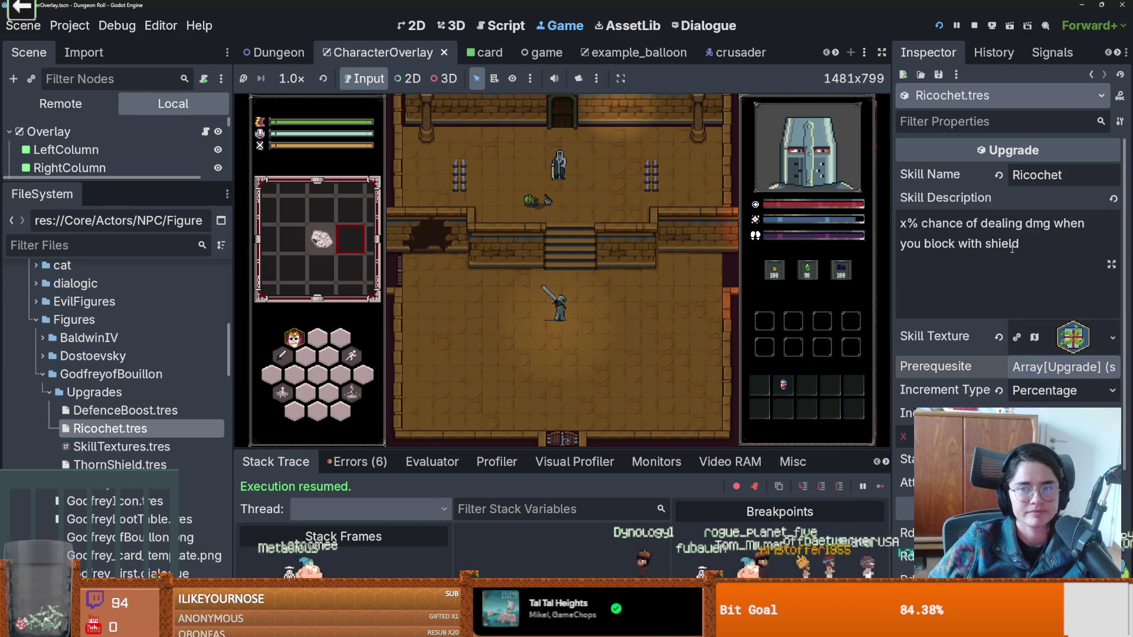
drag(1020, 244, 892, 220)
click(1003, 277)
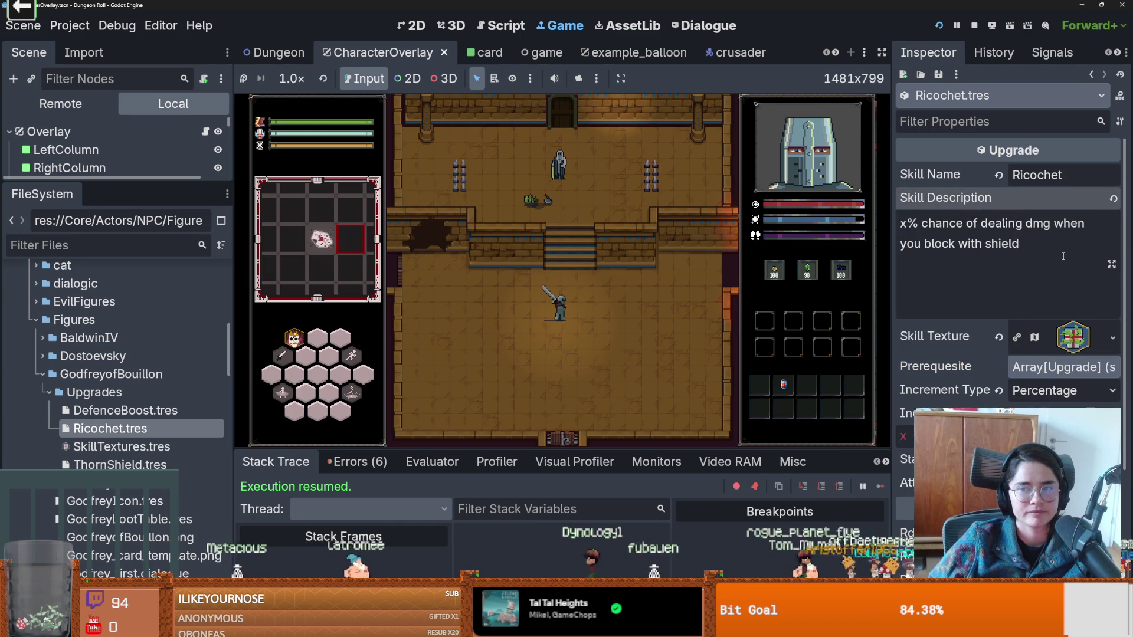
scroll(1038, 331, down, 3)
scroll(1037, 341, down, 2)
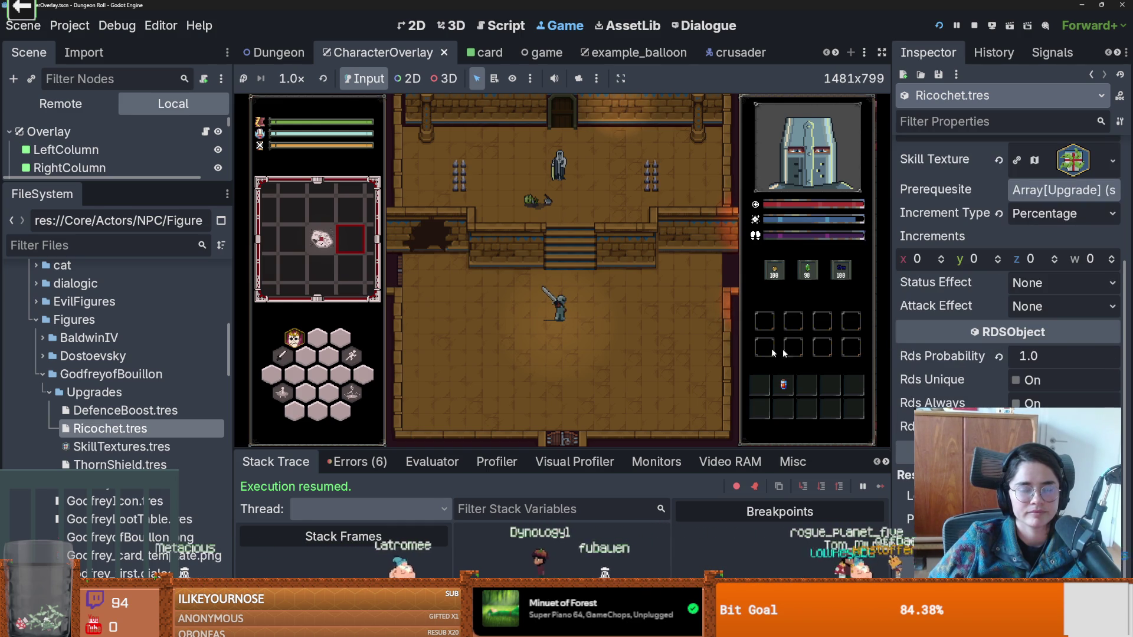
click(83, 392)
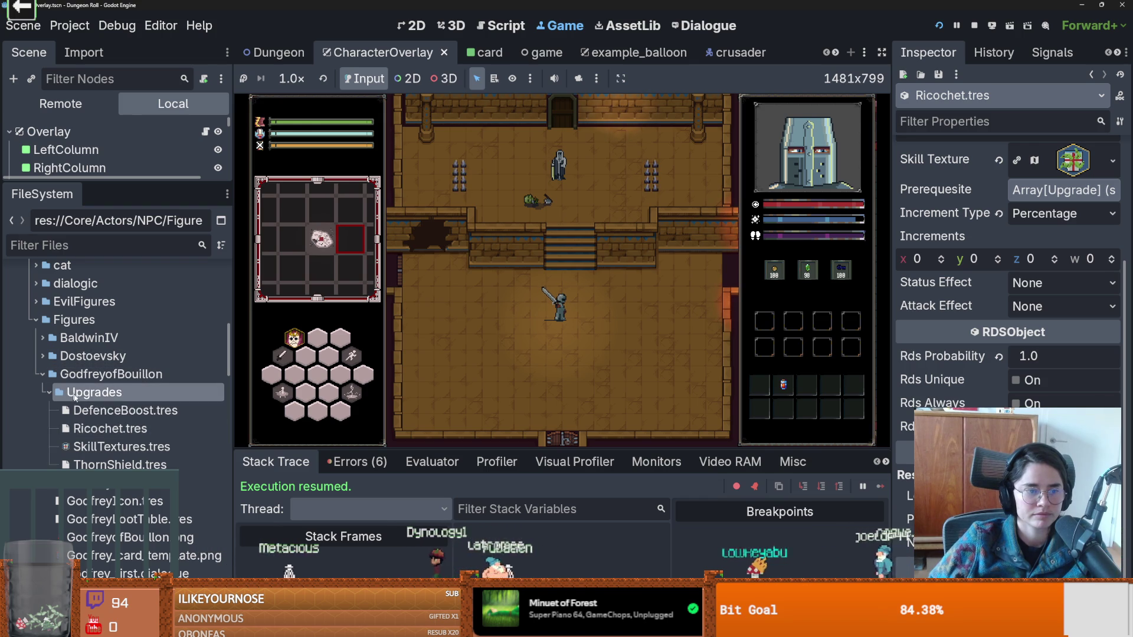
Open GodfreyLootTable.tres and add ThornShield and Ricochet to Rds Contents slots 1 and 2.
click(47, 393)
click(113, 446)
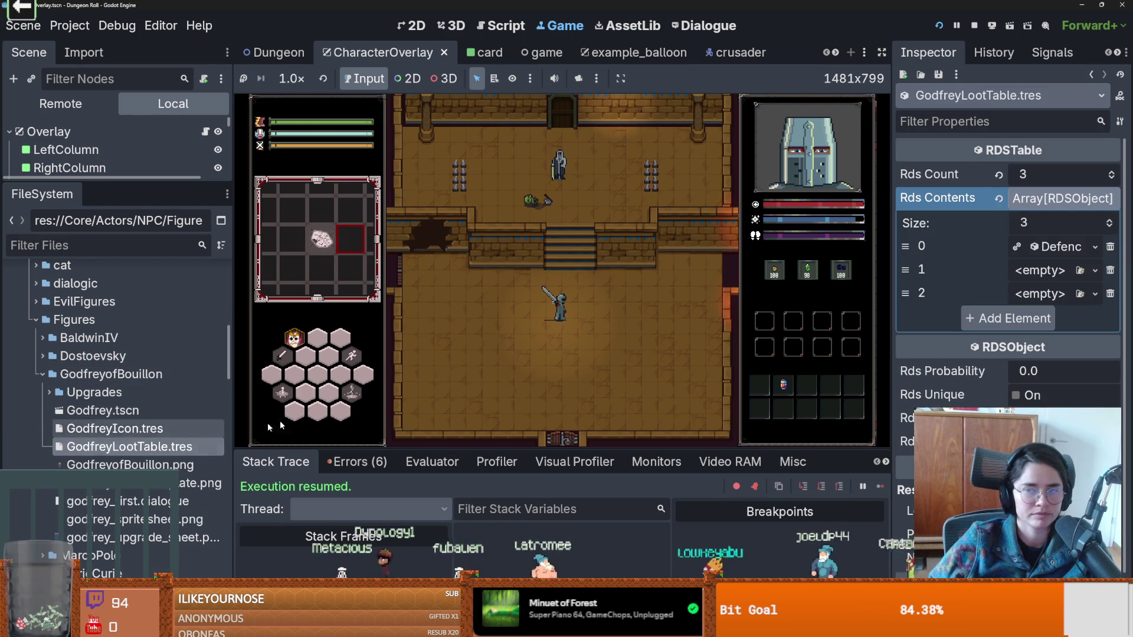
mouse_move(102, 464)
mouse_down()
mouse_move(100, 394)
mouse_move(100, 435)
mouse_move(136, 461)
mouse_move(1044, 269)
mouse_up()
drag(106, 428, 1044, 293)
Paste Baldwin's Upgrades response (lines 6–8) after ~ start in godfrey_first and save.
click(703, 25)
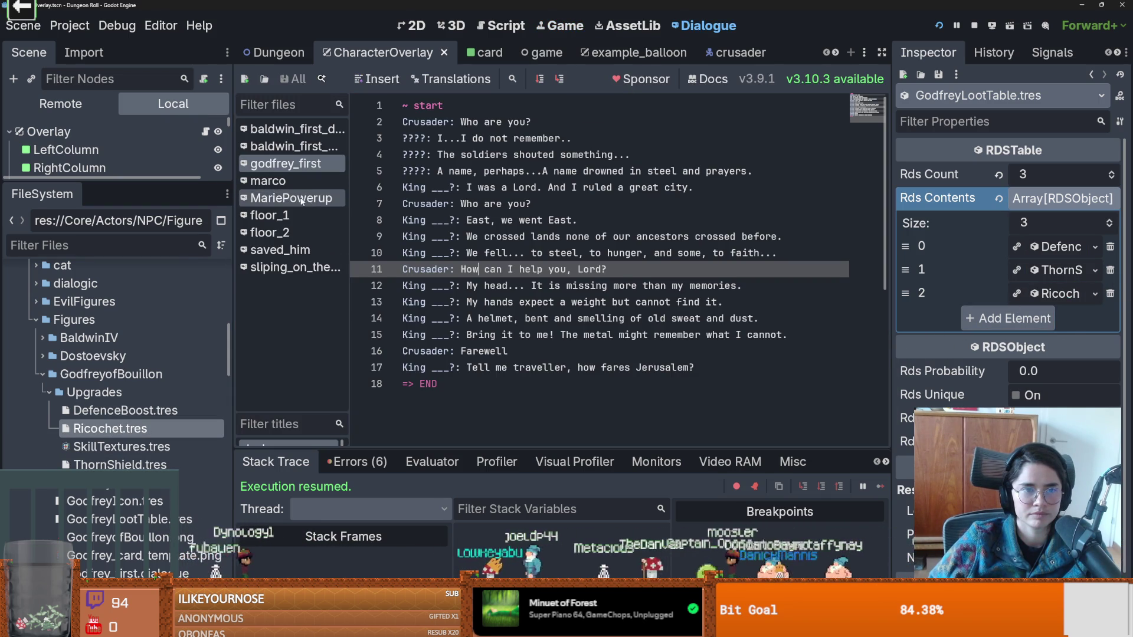
click(296, 129)
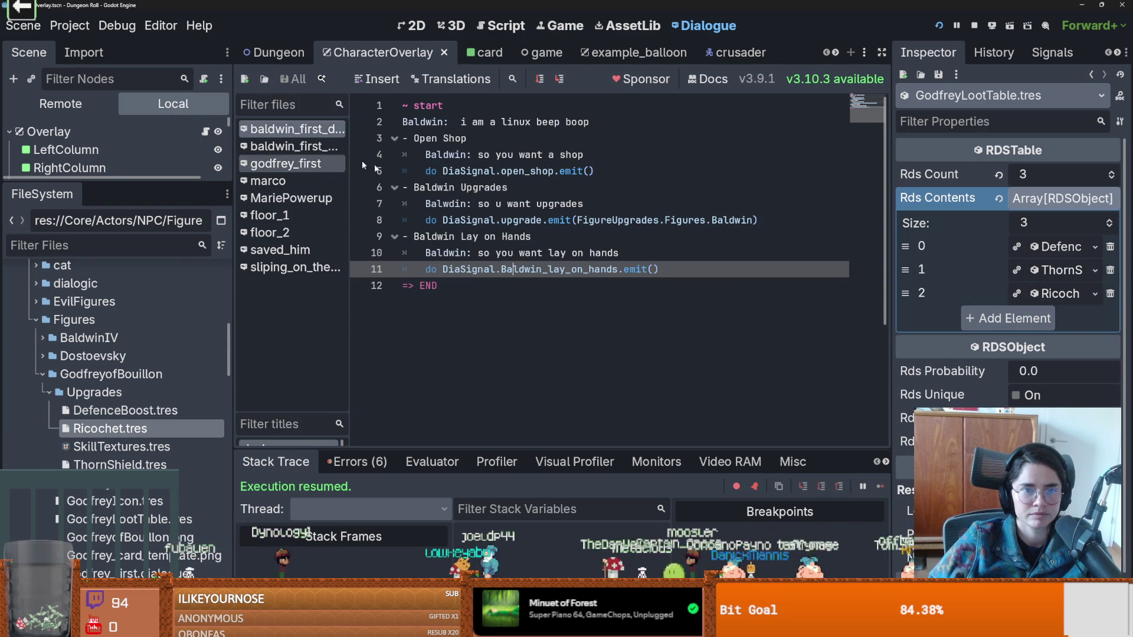
click(525, 219)
drag(761, 220, 327, 185)
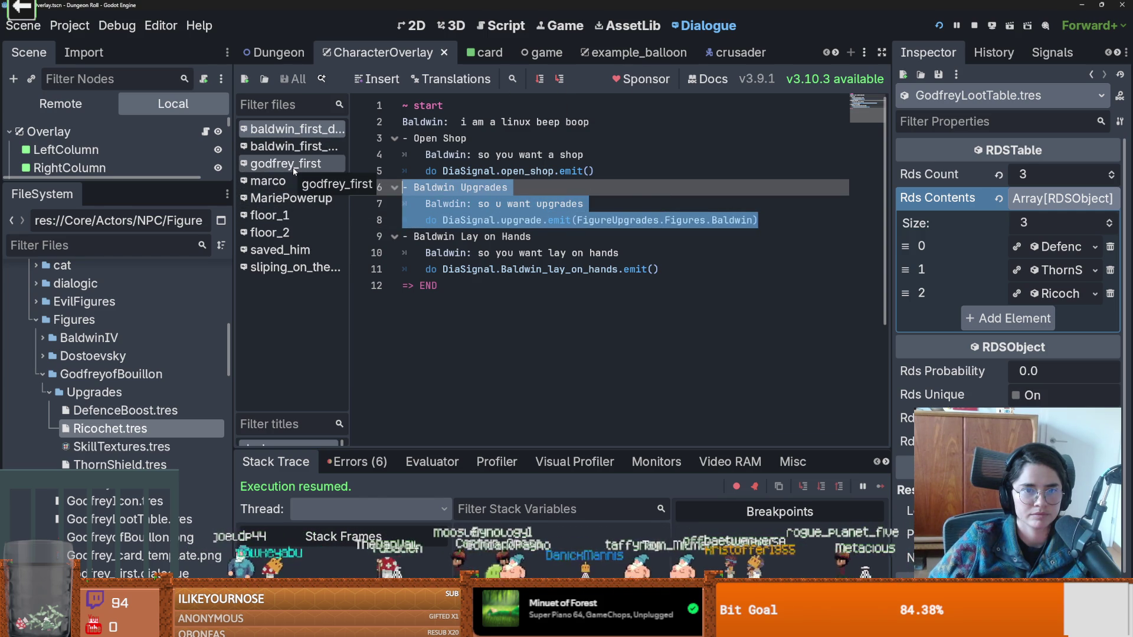
click(293, 167)
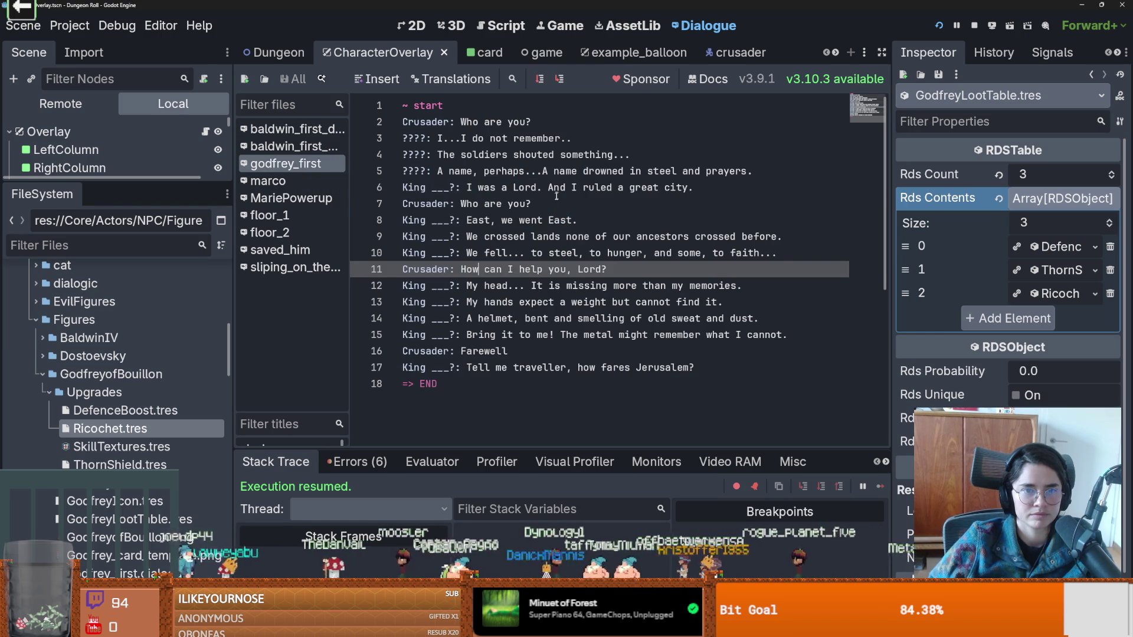
click(543, 106)
text(- Baldwin Upgrades 	Baldwin: so u want upgrades 	do DiaSignal.upgrade.emit(FigureUpgrades.Figures.Baldwin))
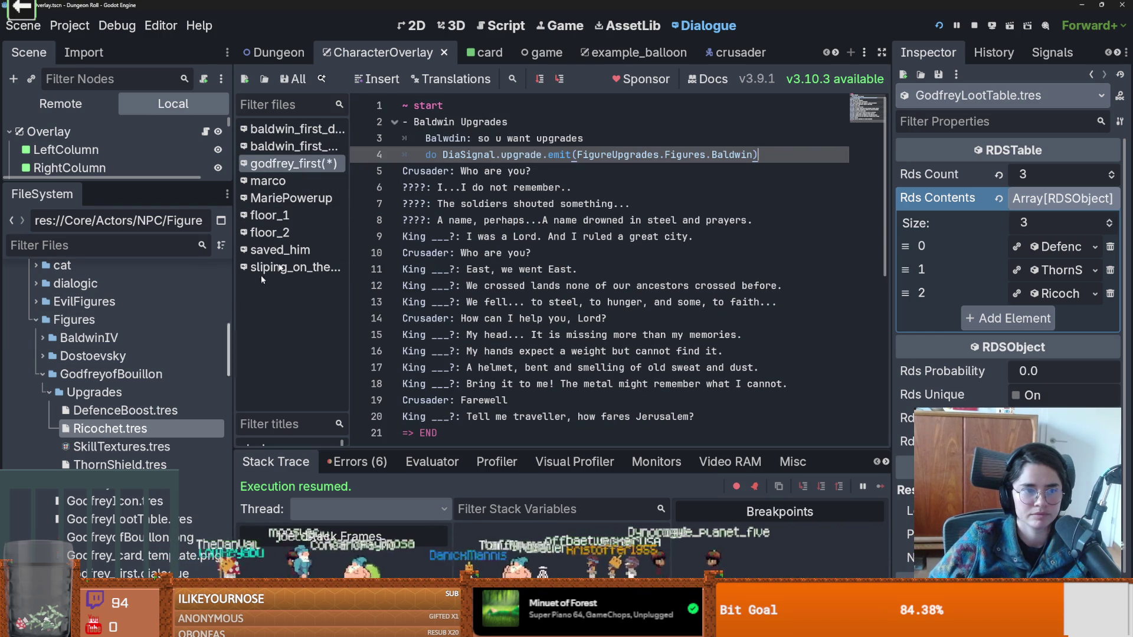
key(ctrl+s)
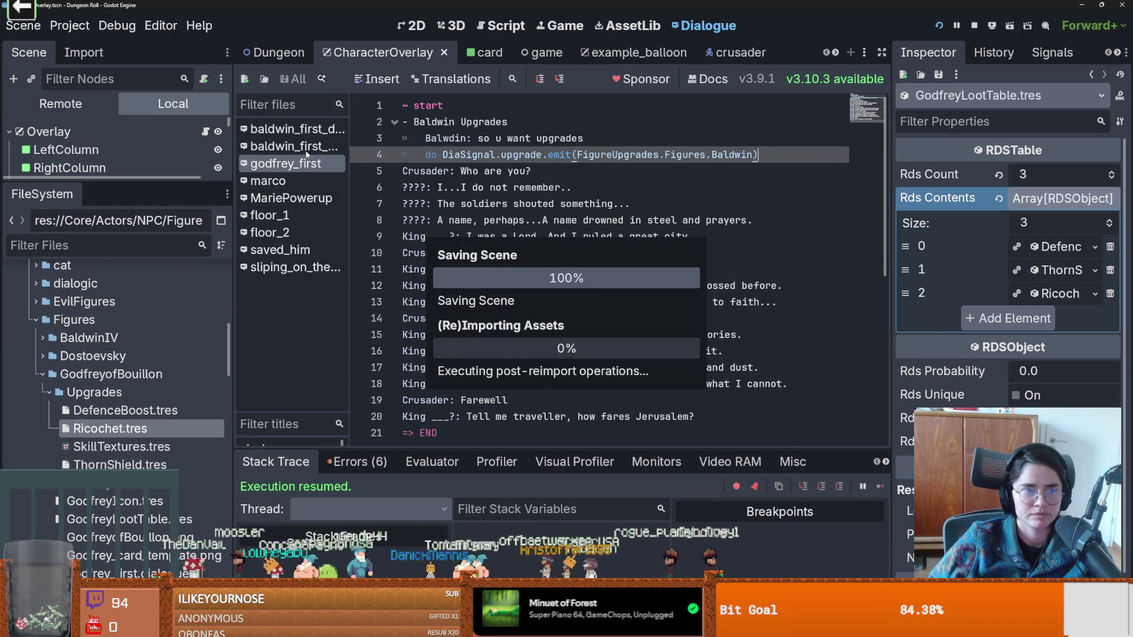
Inspect the other Baldwin dialogue's DiaSignal upgrade and lay-on-hands emit lines.
click(289, 145)
scroll(443, 282, down, 3)
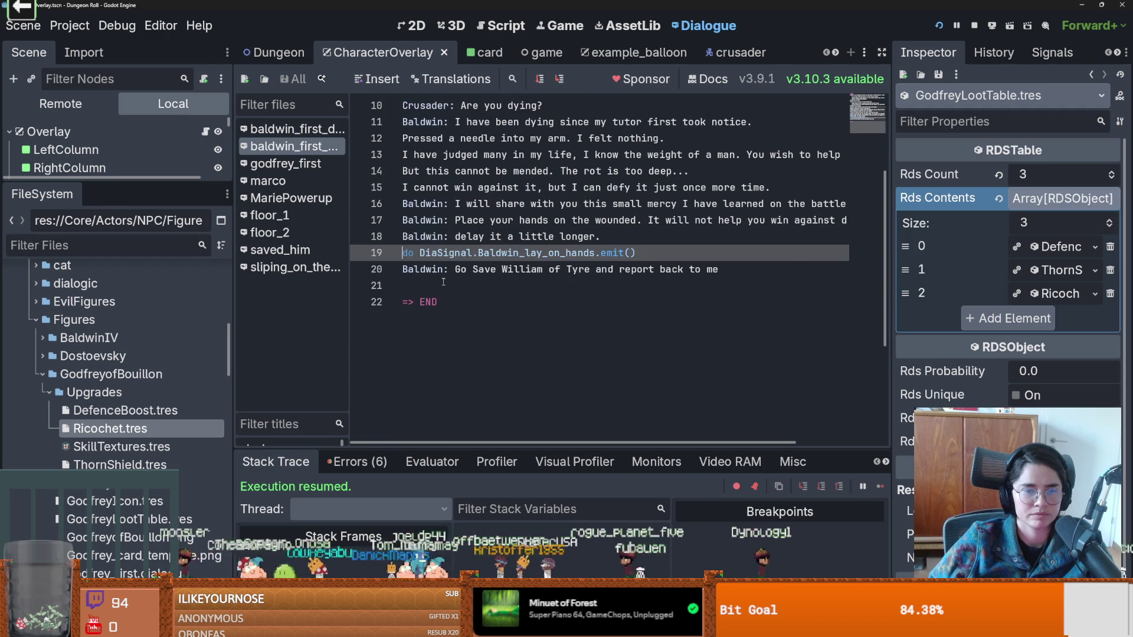
scroll(451, 258, up, 1)
click(547, 221)
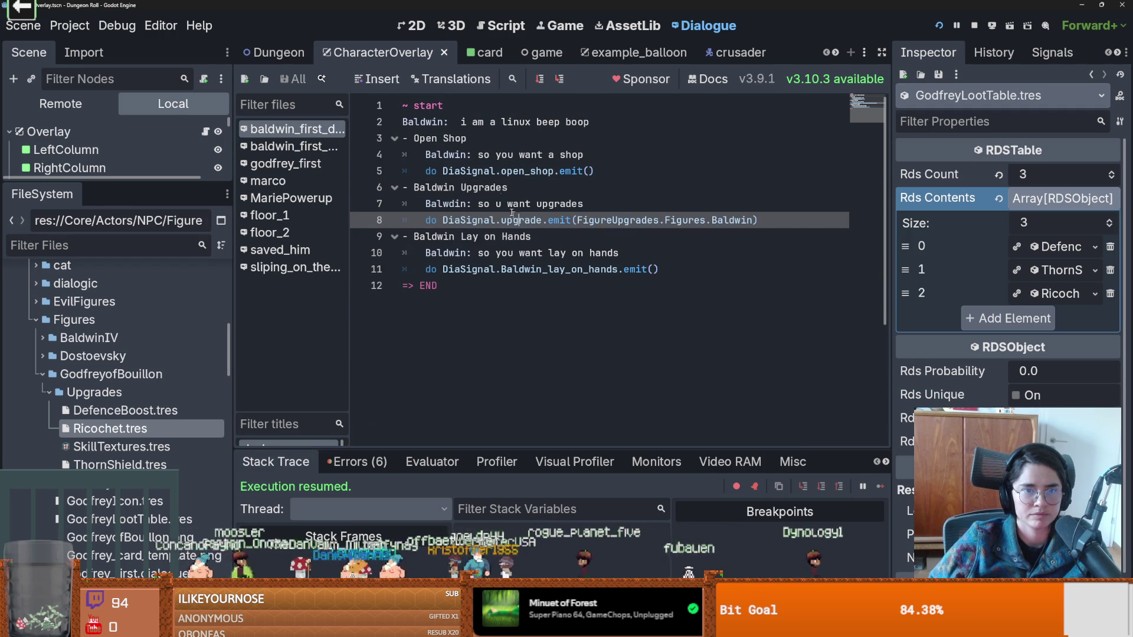
double_click(469, 171)
click(465, 272)
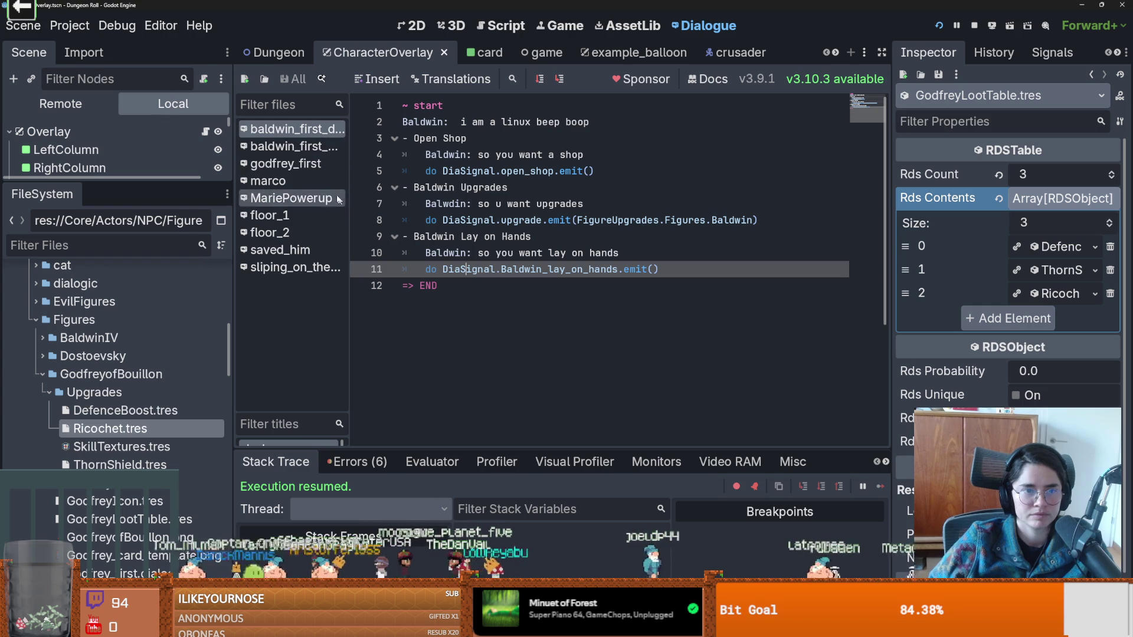
click(463, 204)
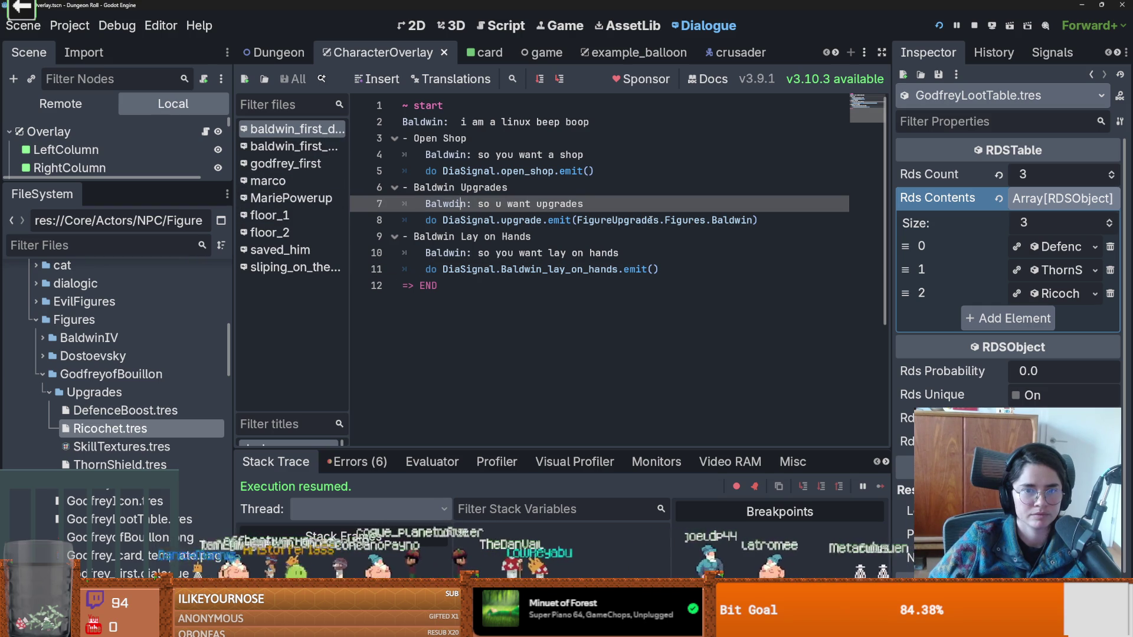
double_click(730, 220)
click(676, 219)
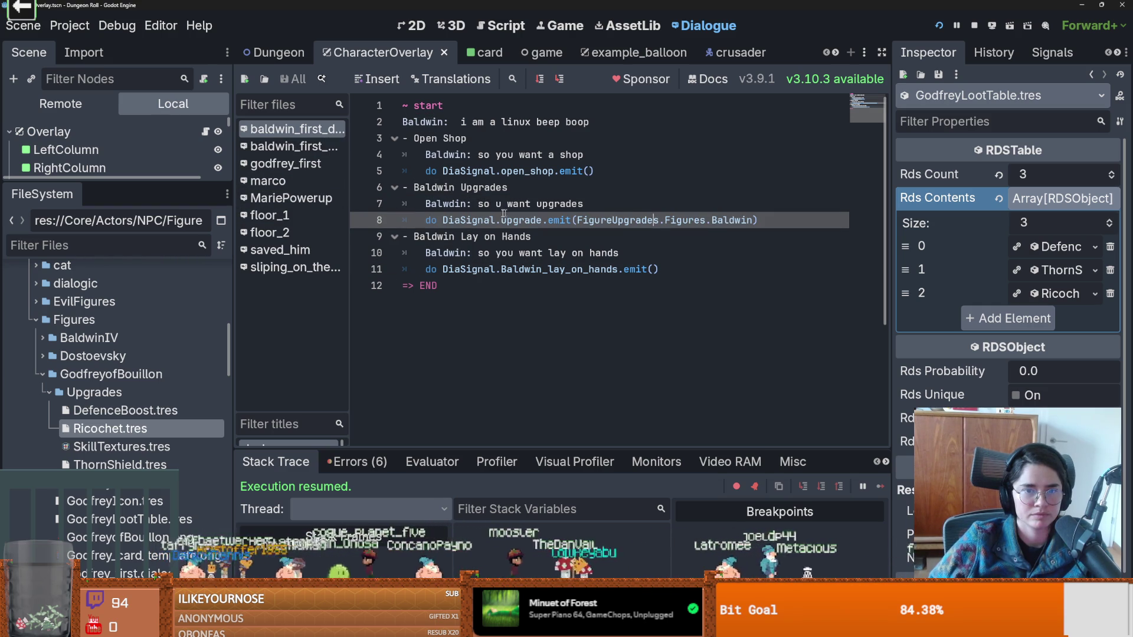
double_click(470, 215)
key(ctrl+c)
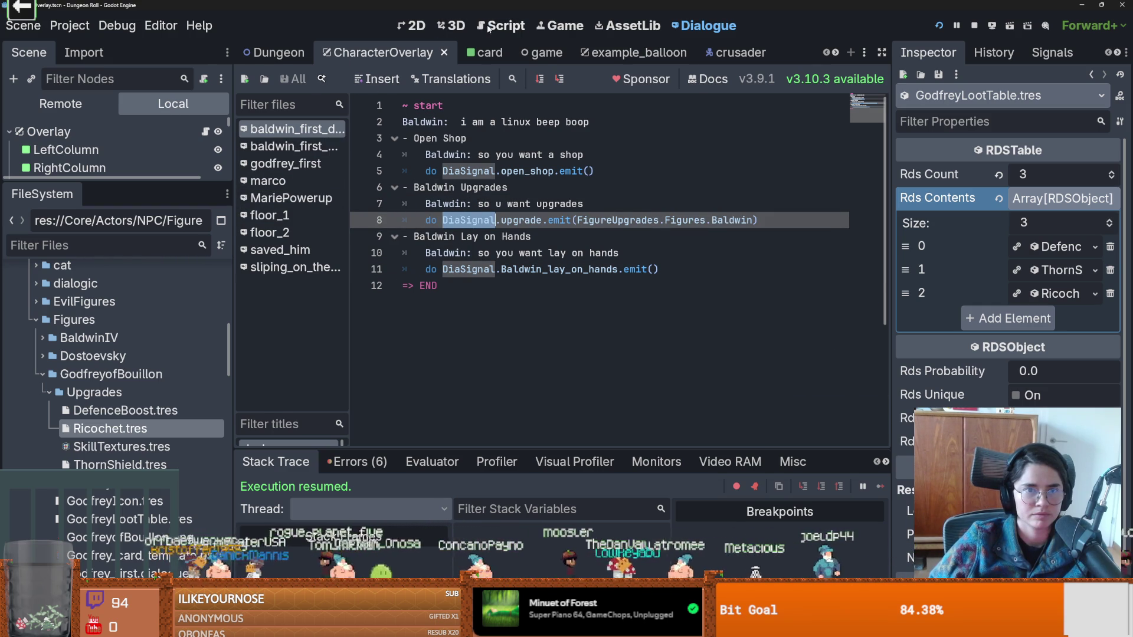
Search project files for DiaSignal and view the Figures enum in DiaSignal.gd.
key(ctrl+F3)
click(317, 78)
click(347, 179)
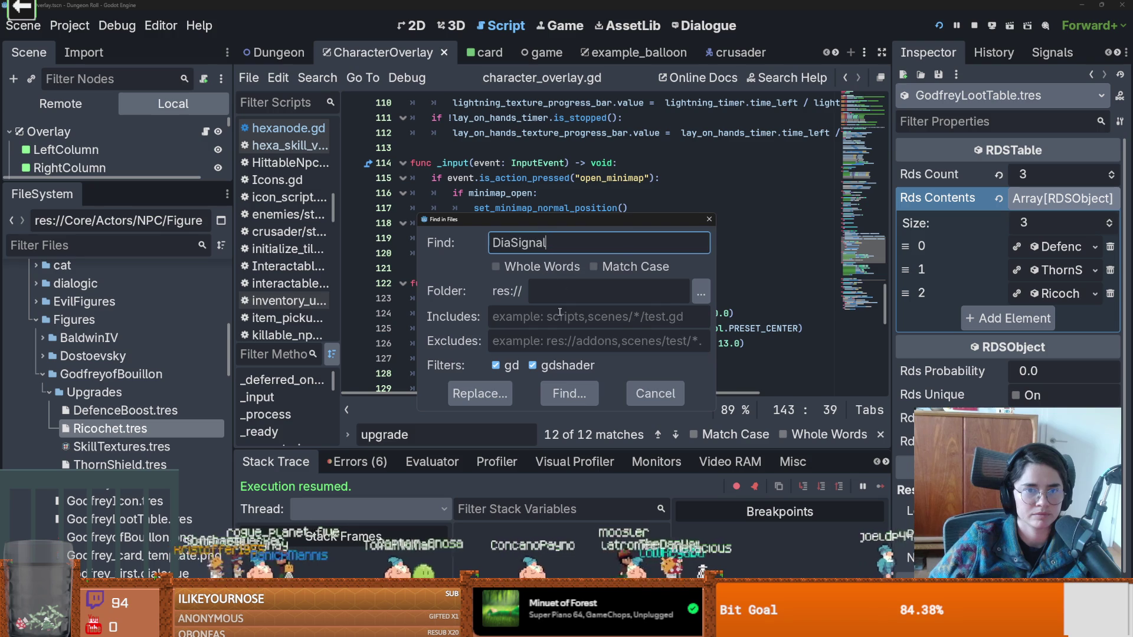
click(569, 392)
click(88, 244)
key(ctrl+v)
double_click(82, 346)
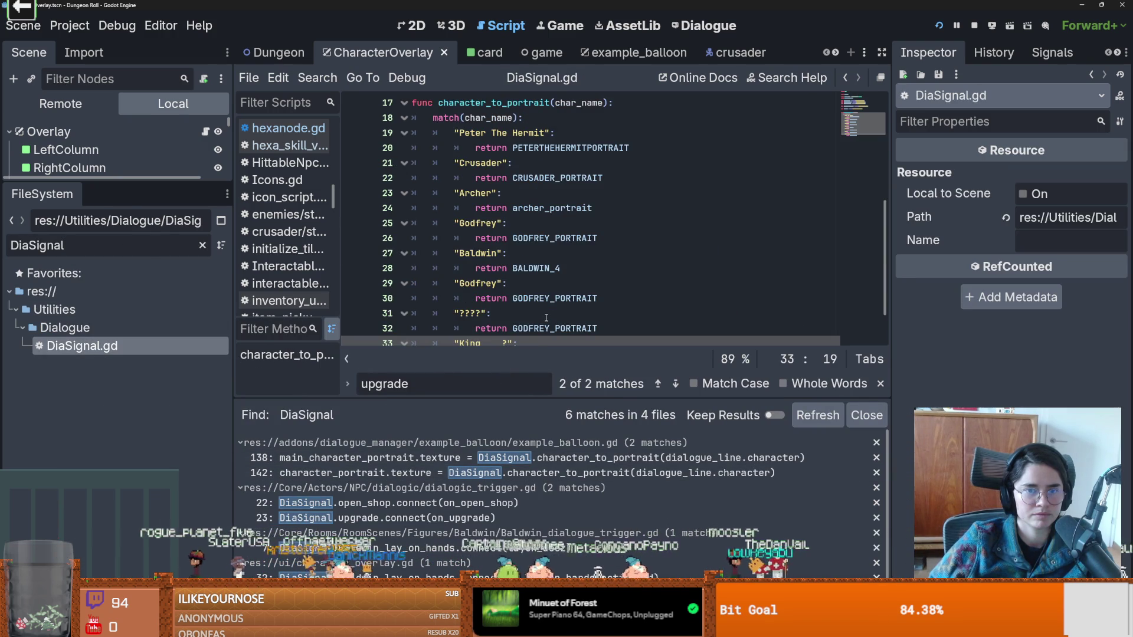
drag(538, 401, 538, 474)
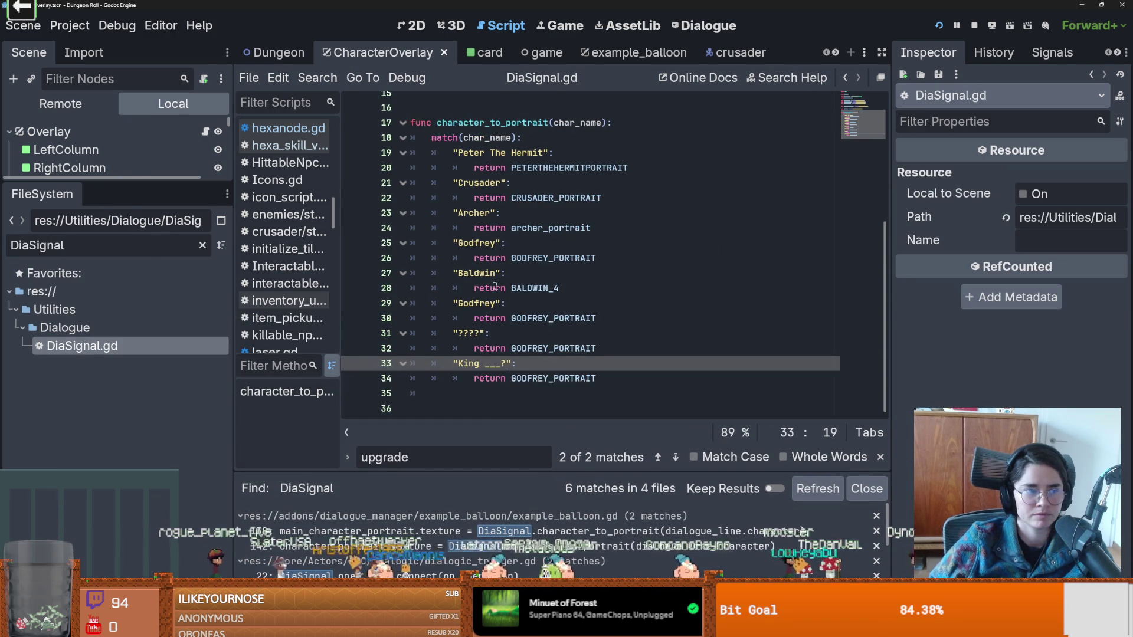
scroll(514, 148, up, 5)
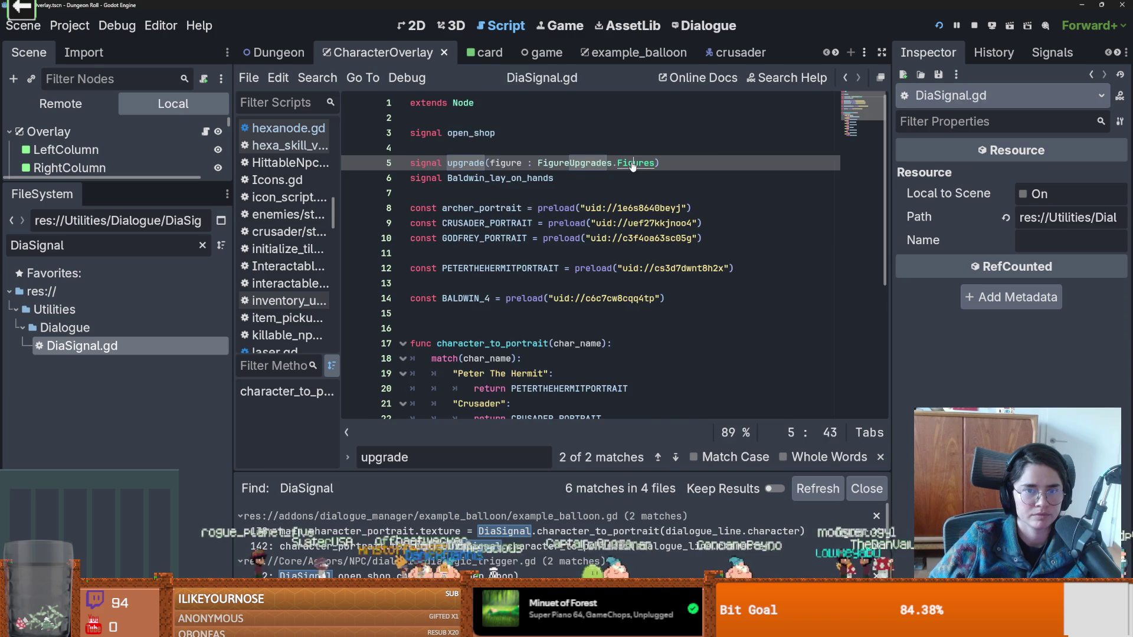
ctrl+click(634, 163)
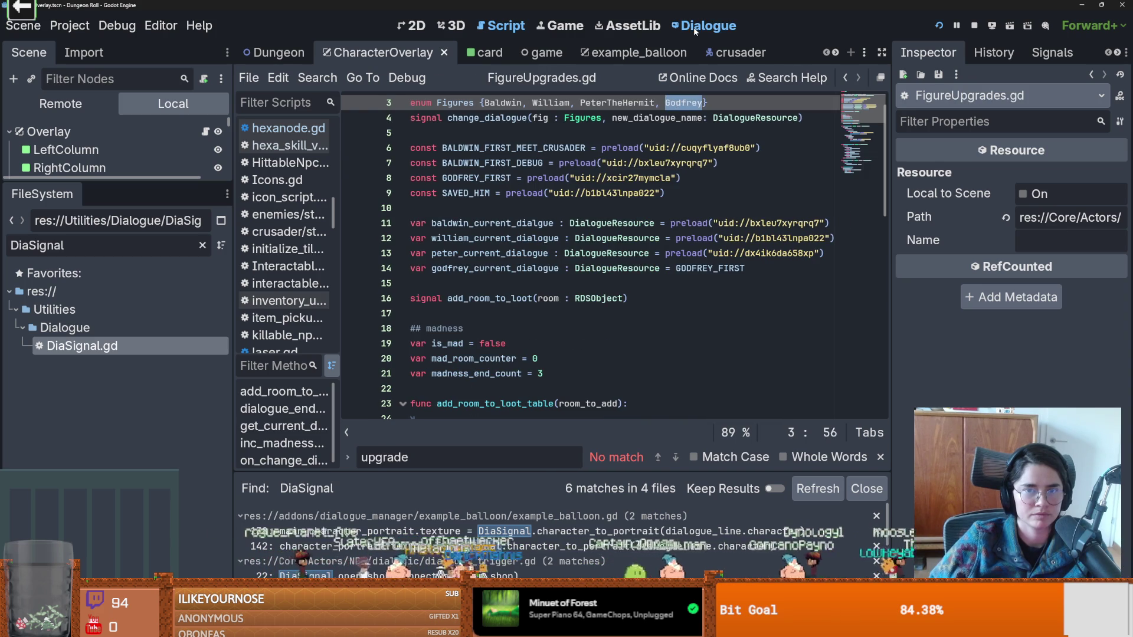
Change the upgrade call in godfrey_first to Figures.Godfrey and save.
click(705, 26)
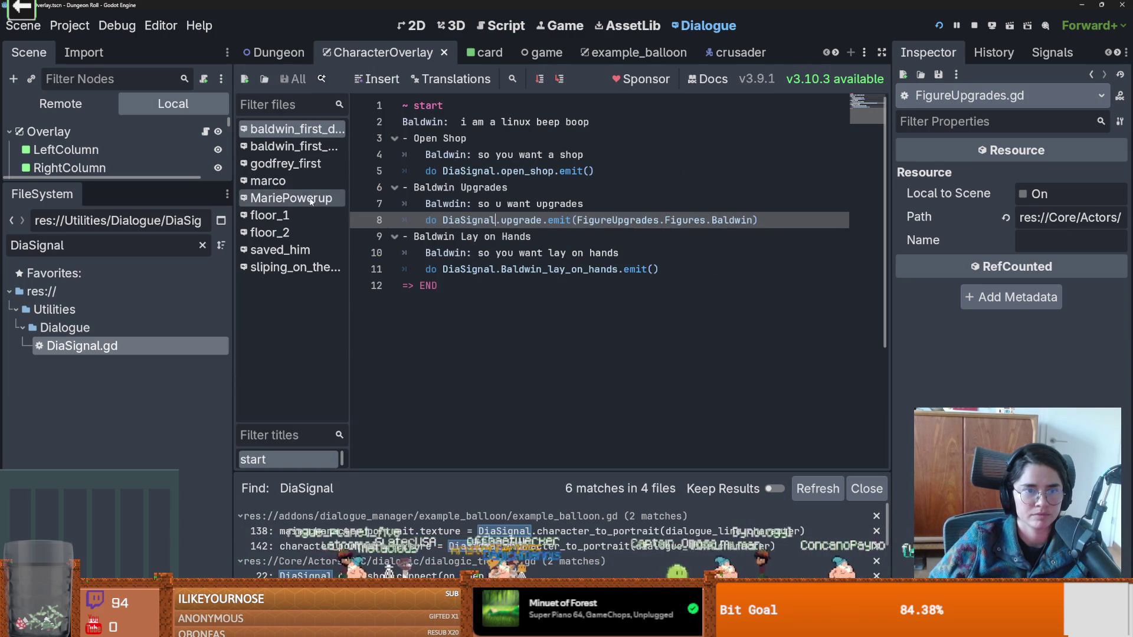
click(286, 163)
double_click(734, 154)
text(Godfrey)
key(ctrl+s)
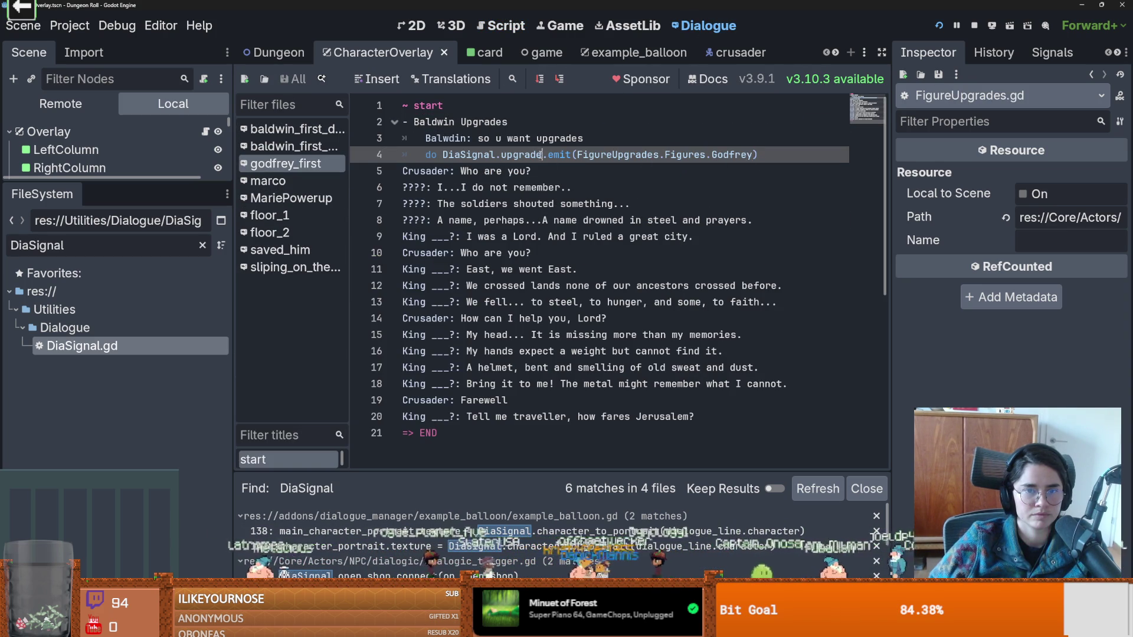
Find DiaSignal.upgrade's on_upgrade handler in dialogic_trigger.gd, then run the game with F5.
drag(540, 155, 443, 154)
click(500, 25)
click(317, 77)
click(347, 178)
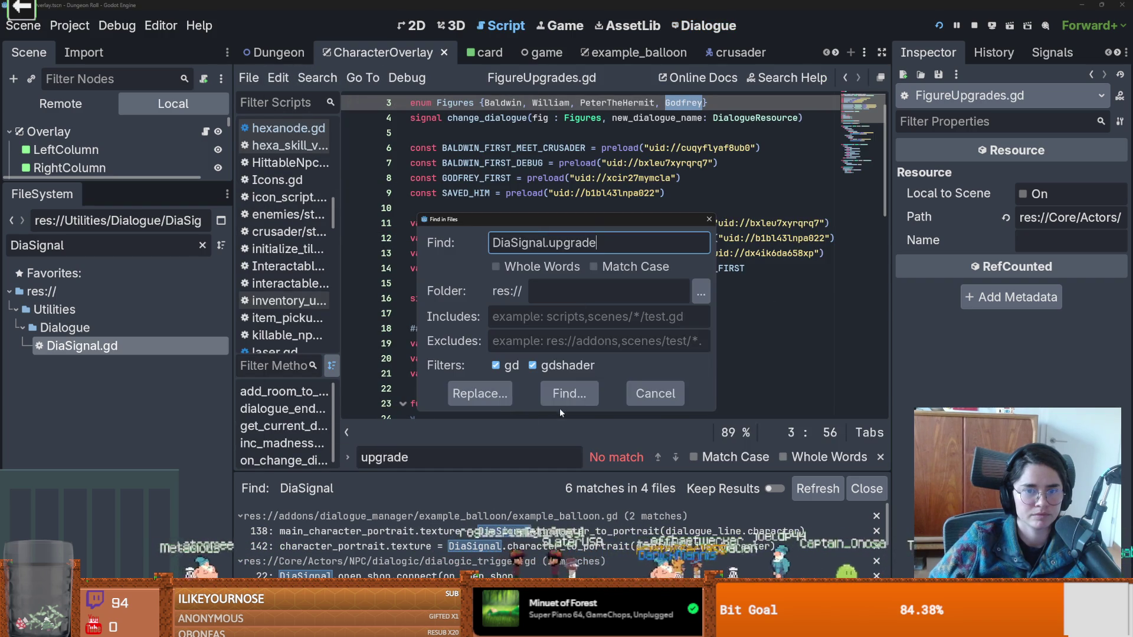
click(566, 393)
click(413, 531)
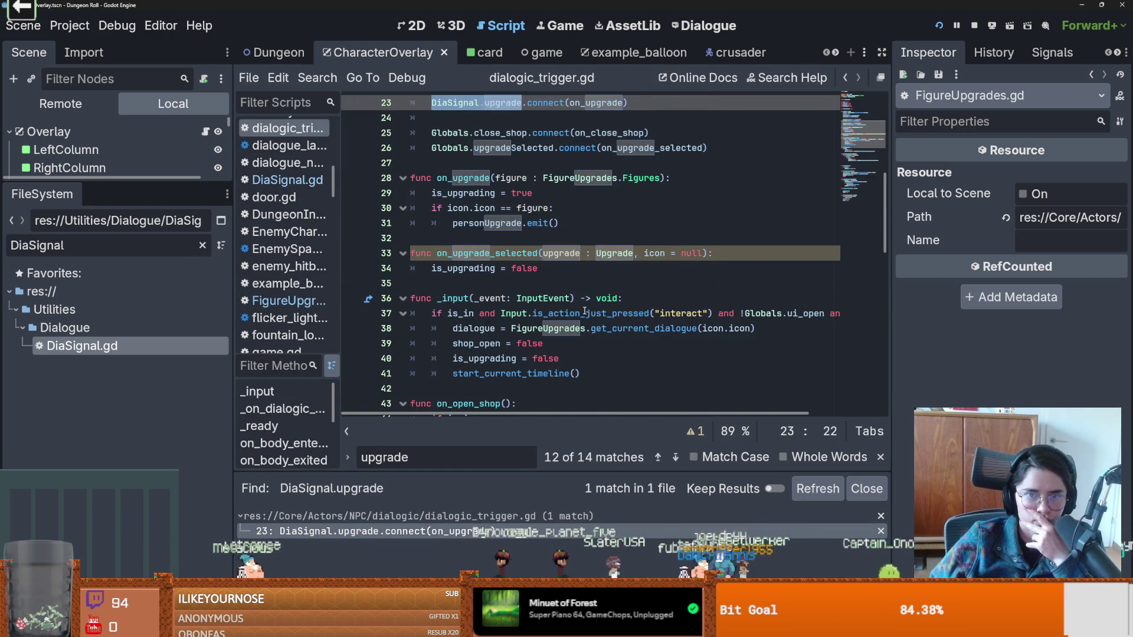
scroll(601, 236, up, 3)
ctrl+click(601, 193)
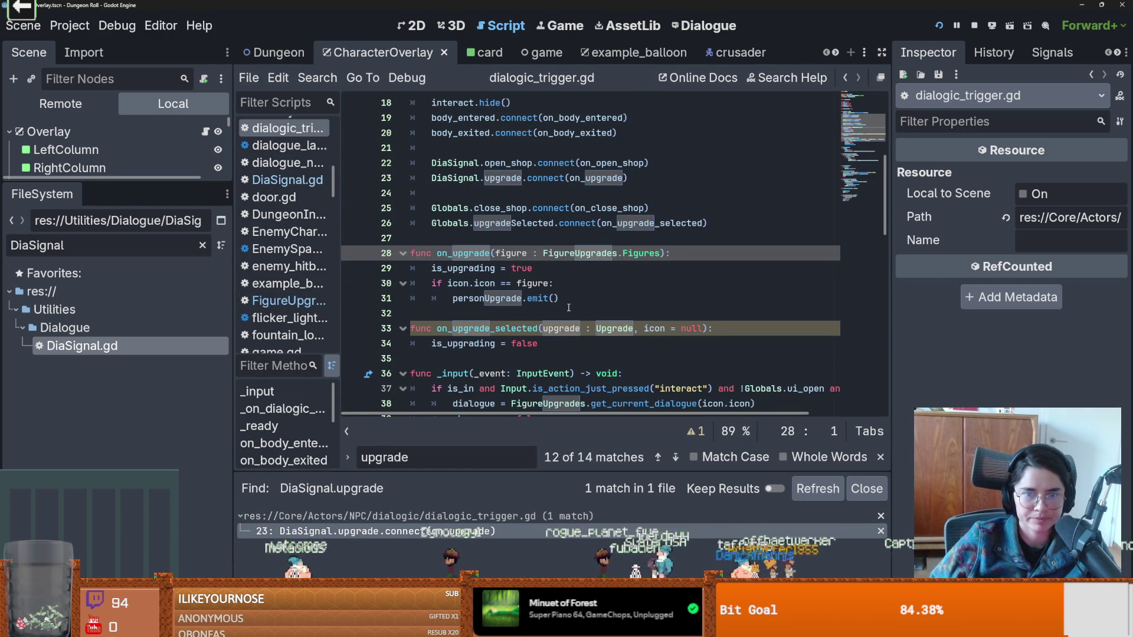
scroll(559, 283, down, 2)
scroll(558, 285, up, 2)
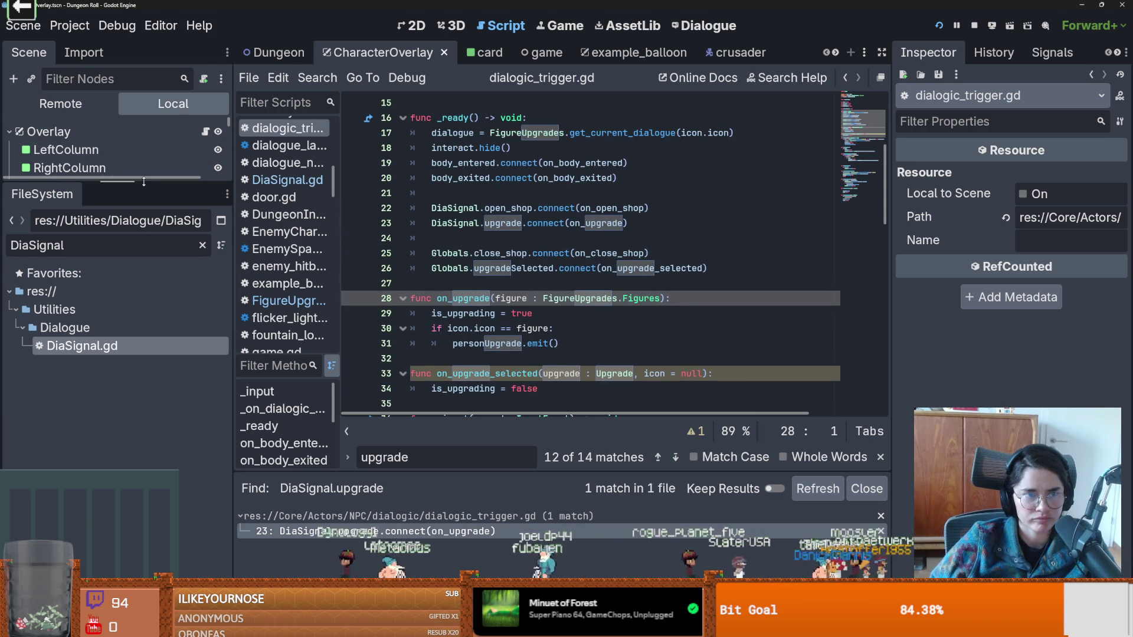
drag(112, 184, 112, 359)
key(F5)
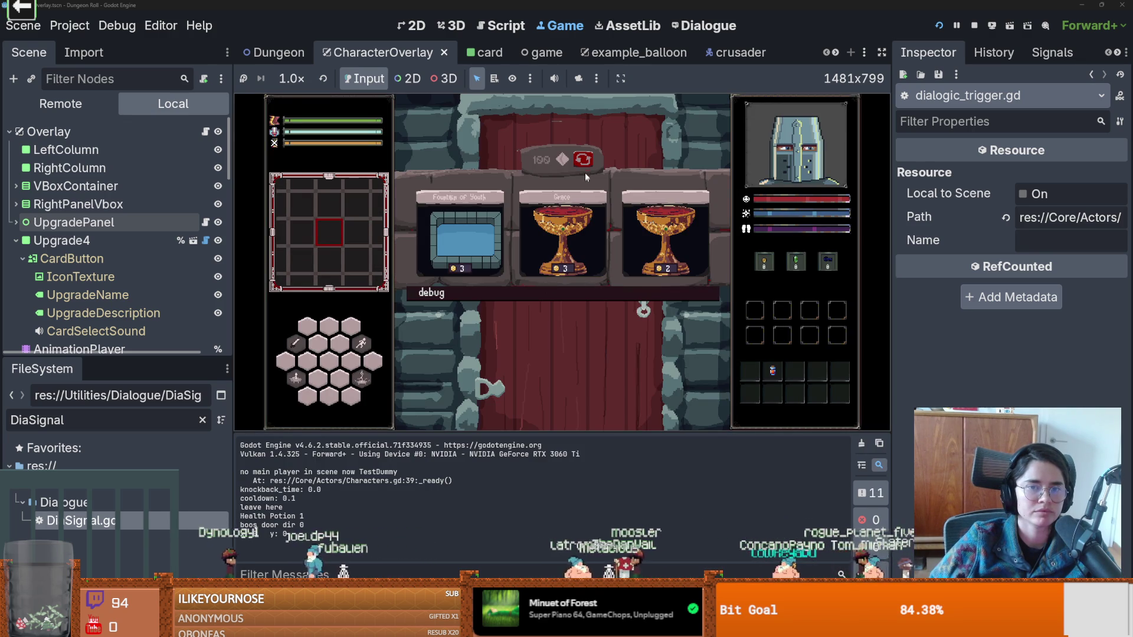
Reroll the upgrade cards six times and pick the middle card.
click(583, 161)
click(585, 163)
click(583, 161)
click(583, 160)
click(583, 161)
click(582, 160)
click(570, 231)
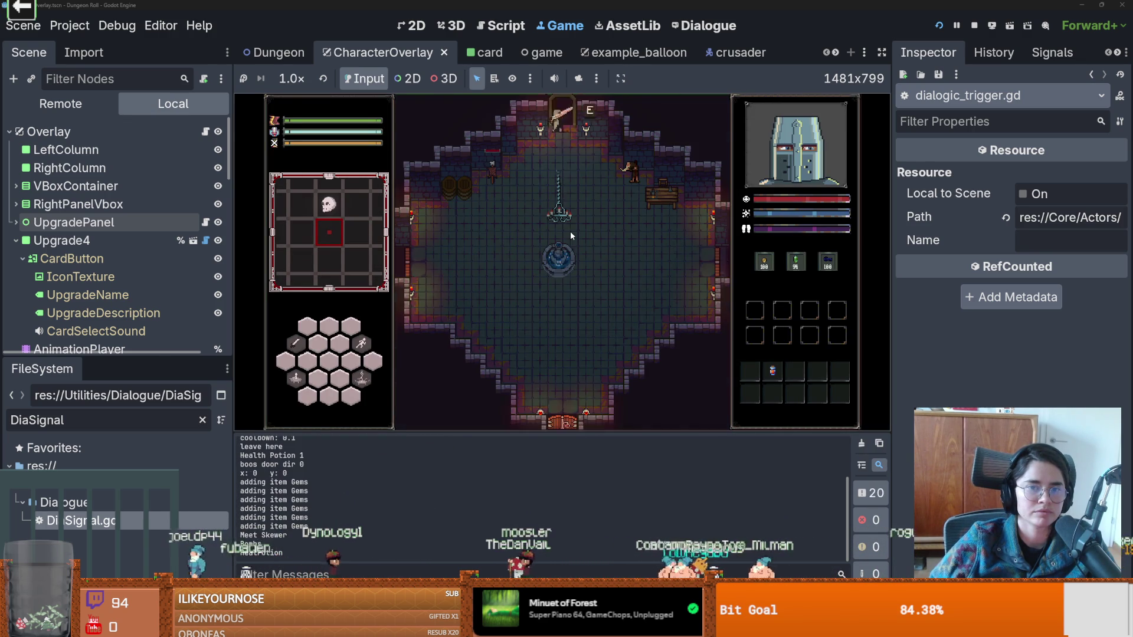
Walk to the NPC, choose Baldwin Upgrades, advance the dialogue, then stop the game.
key(w)
key(d)
key(e)
click(587, 269)
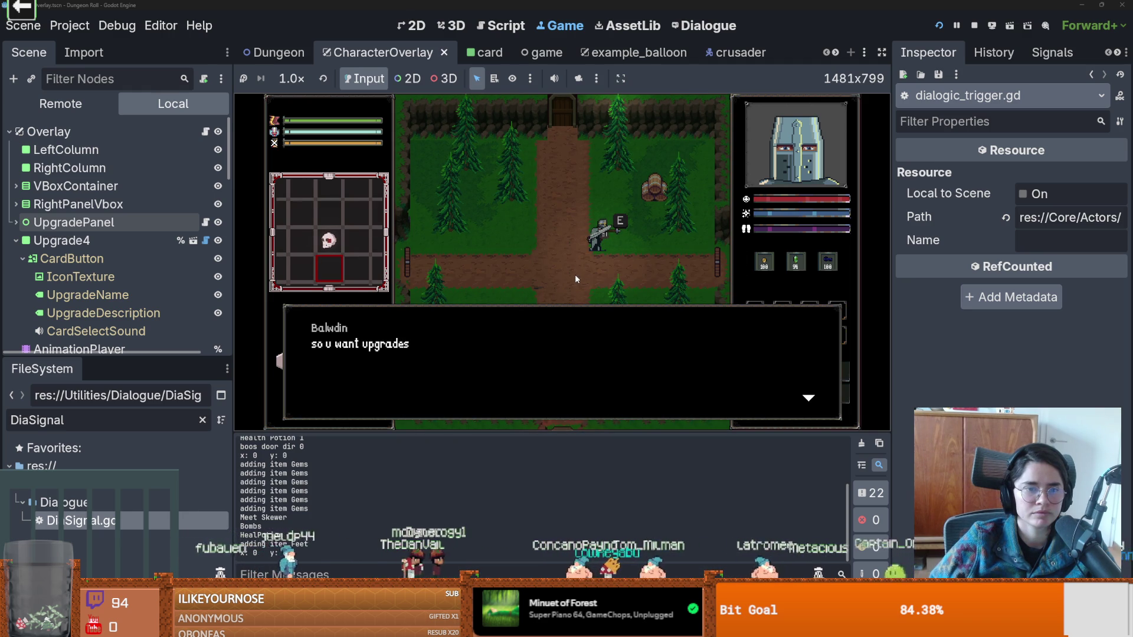
click(504, 341)
click(525, 348)
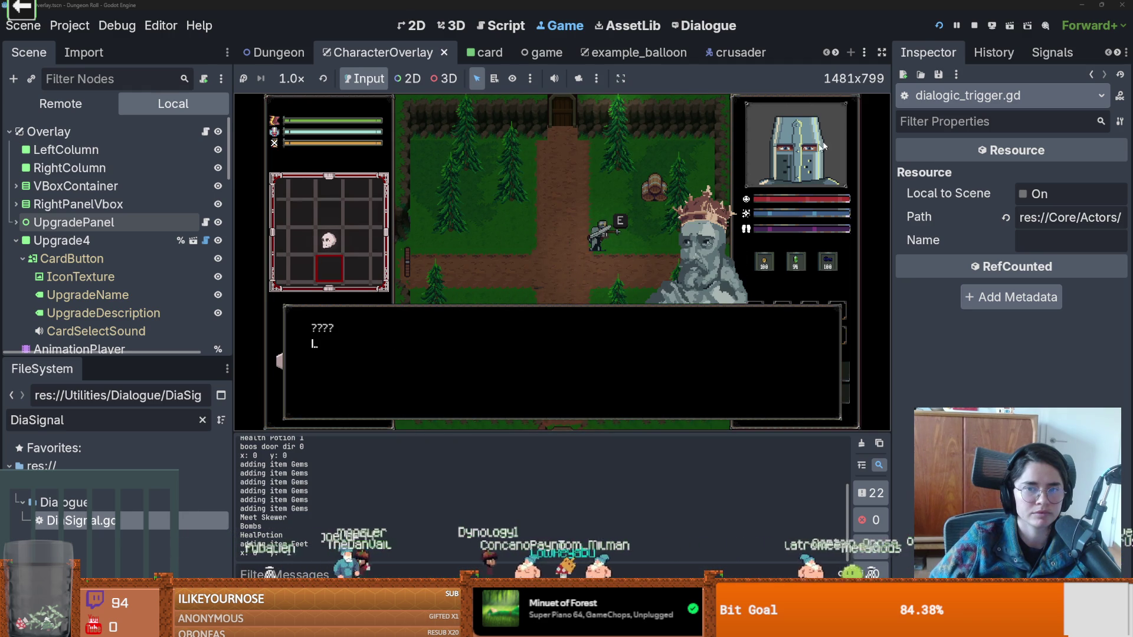
click(974, 25)
key(ctrl+s)
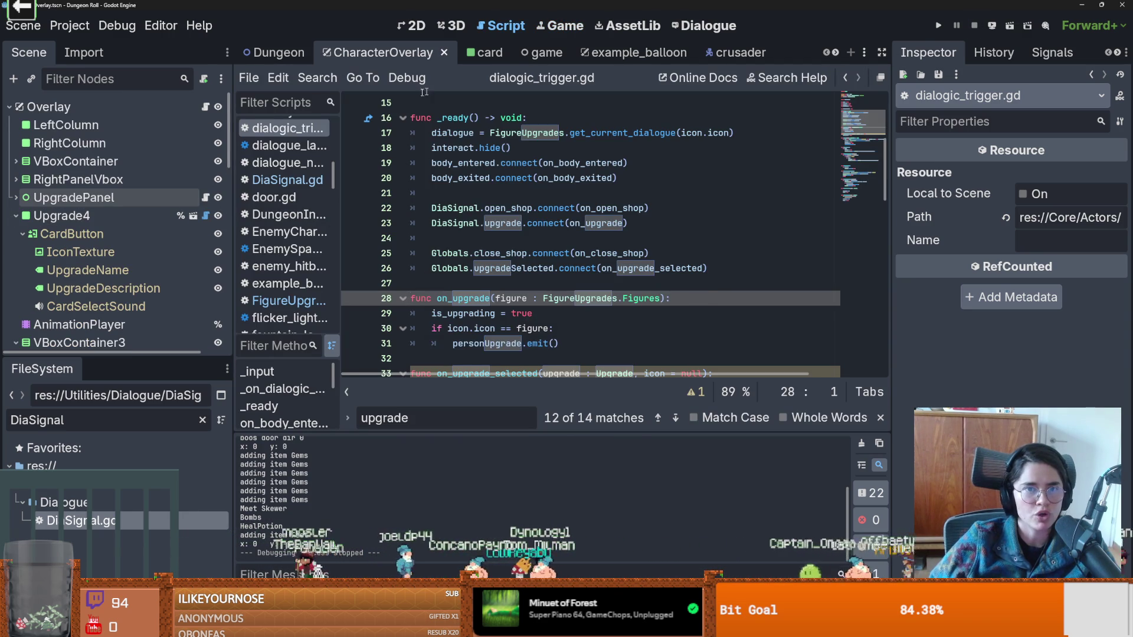
Filter files for 'god', open GodfreyCrusaderRoom, then the Godfrey scene's DialogicTrigger node.
double_click(75, 420)
text(god)
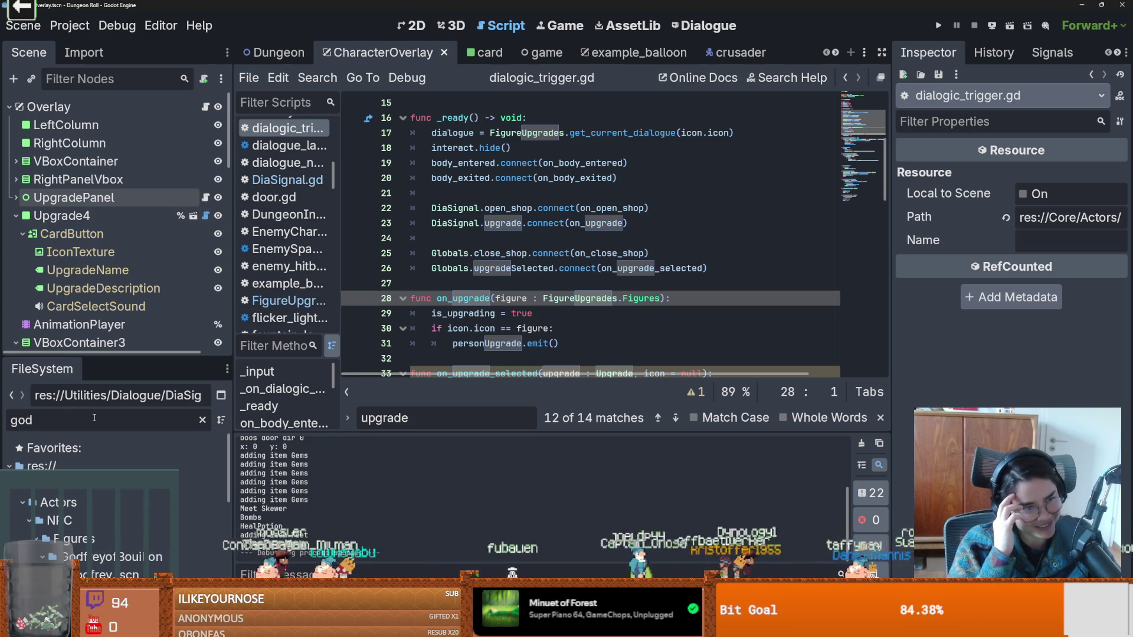
scroll(141, 545, down, 5)
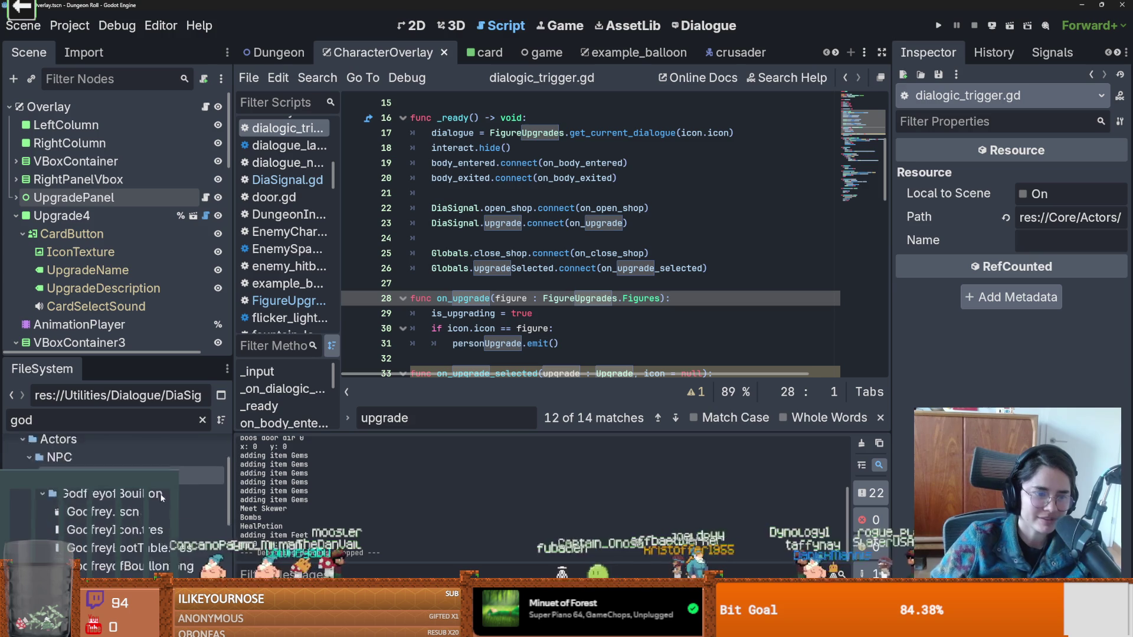
scroll(142, 546, down, 1)
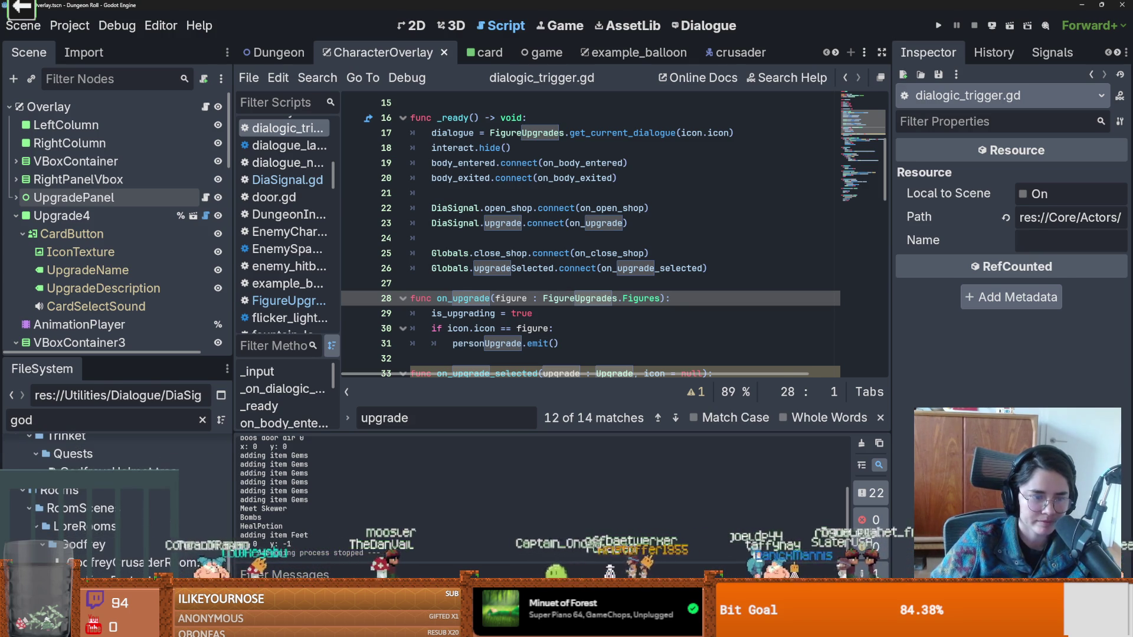
double_click(141, 562)
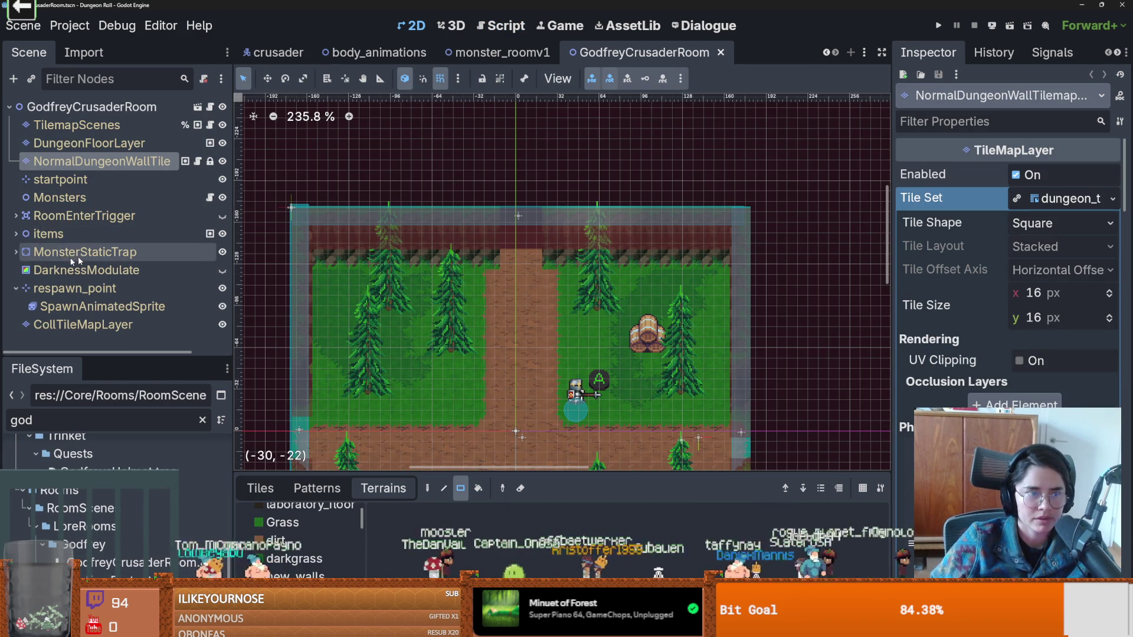
click(16, 234)
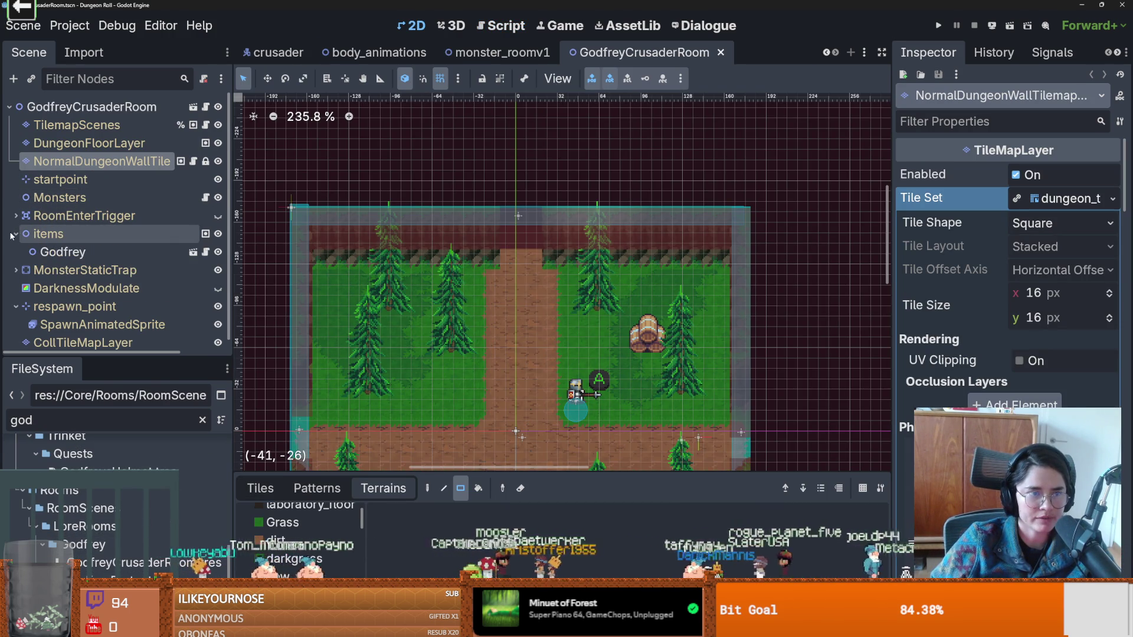
click(61, 252)
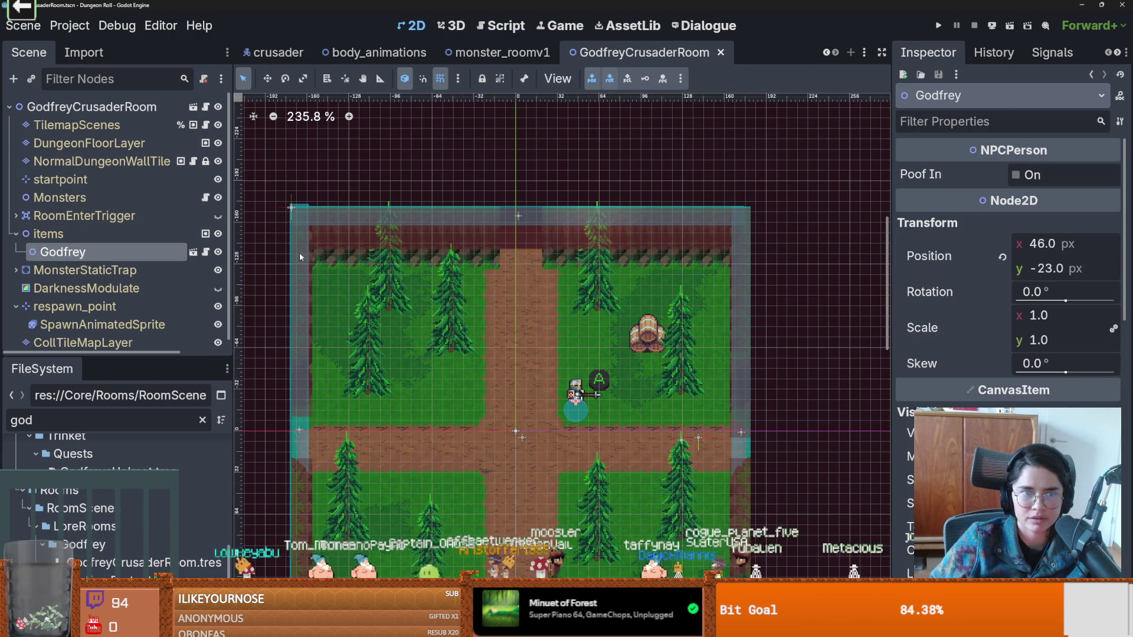
click(198, 252)
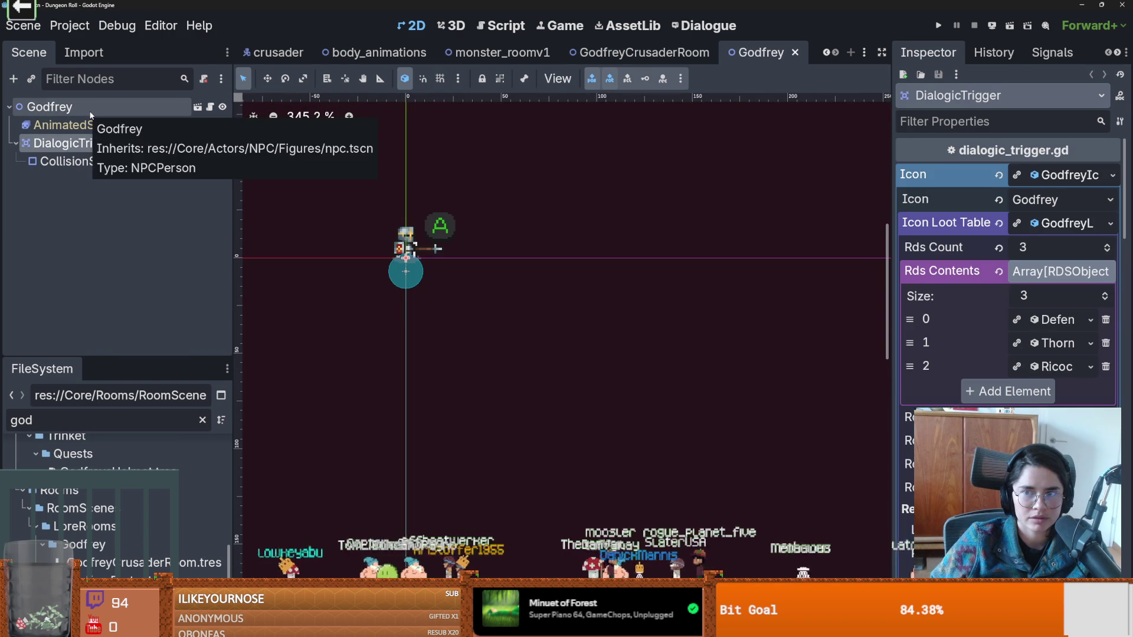
click(76, 143)
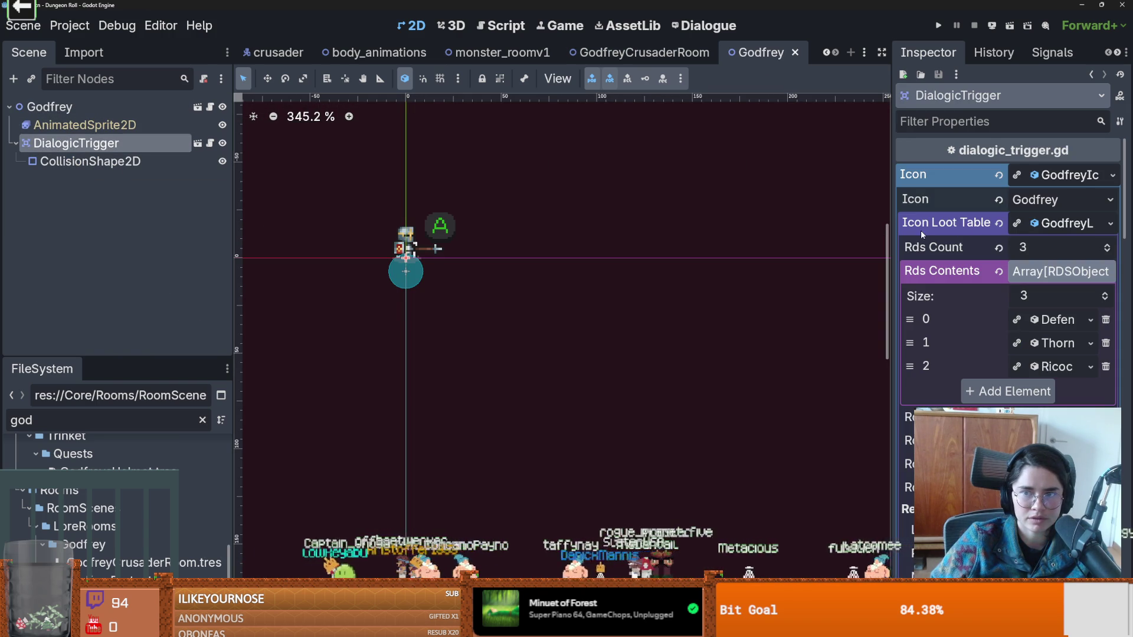
Review on_upgrade and is_upgrading in the DialogicTrigger's dialogic_trigger.gd script.
click(1052, 223)
click(1062, 184)
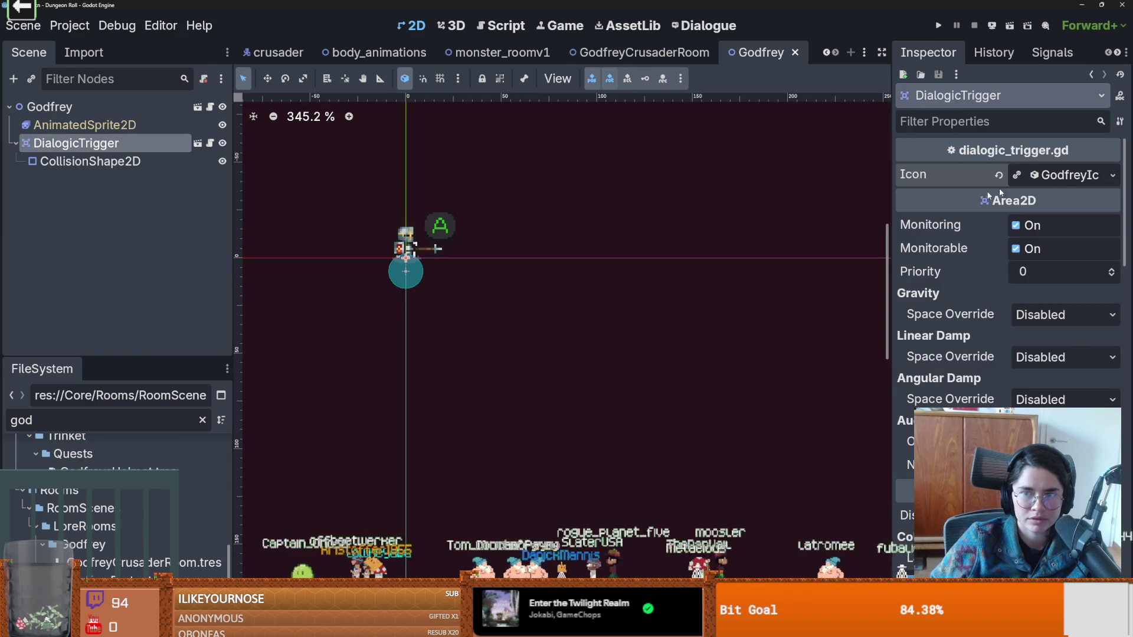
drag(892, 240, 684, 241)
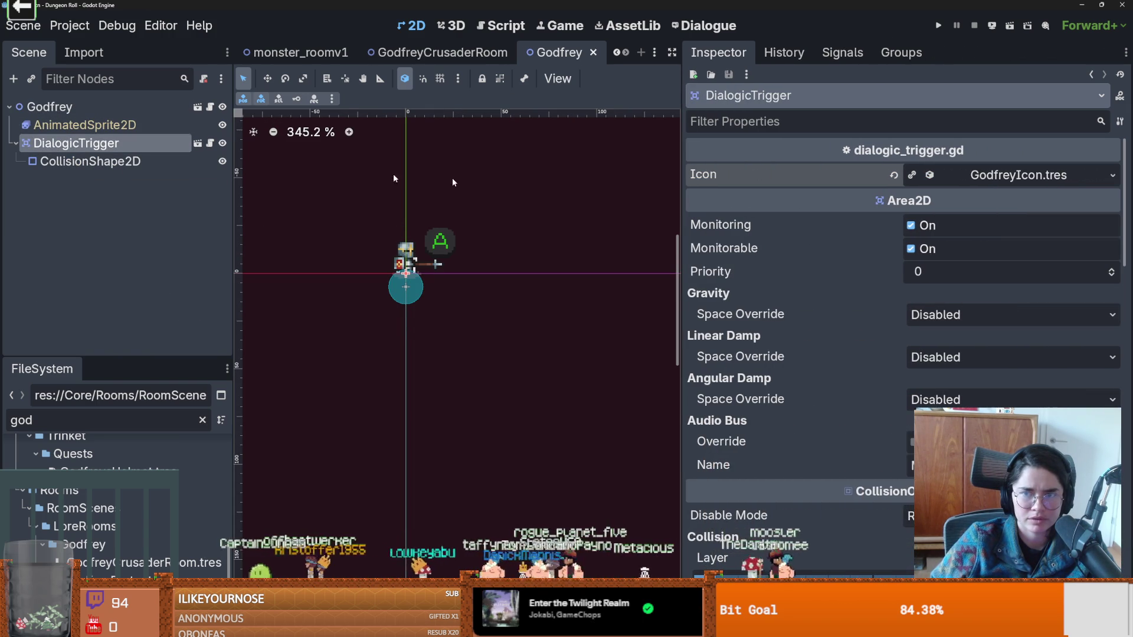
click(210, 143)
drag(734, 326, 876, 326)
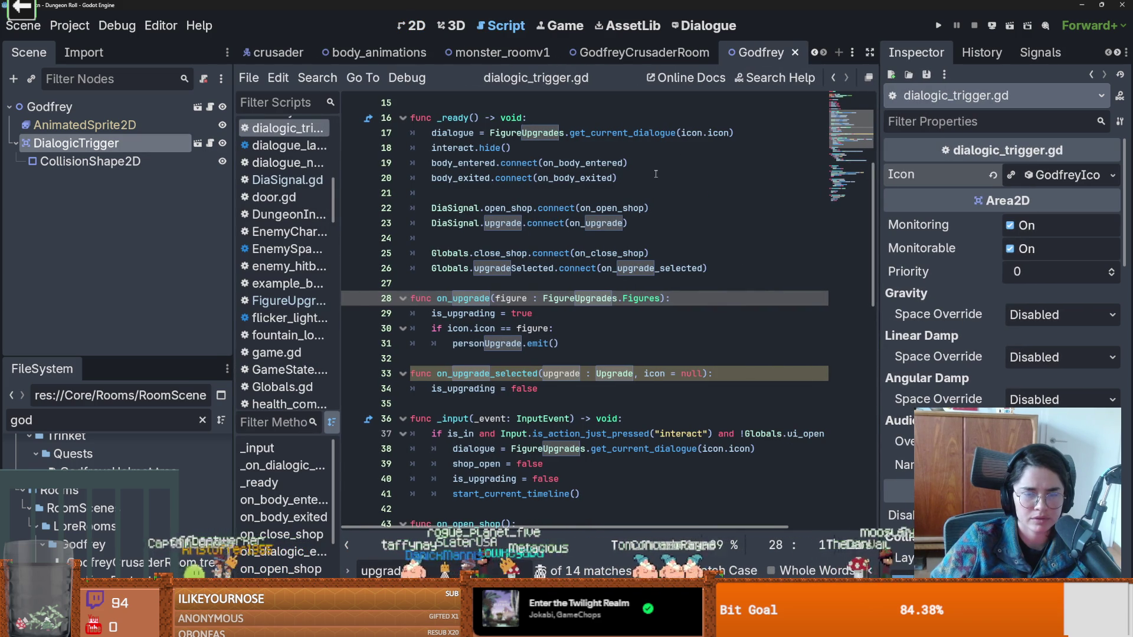
scroll(560, 224, down, 1)
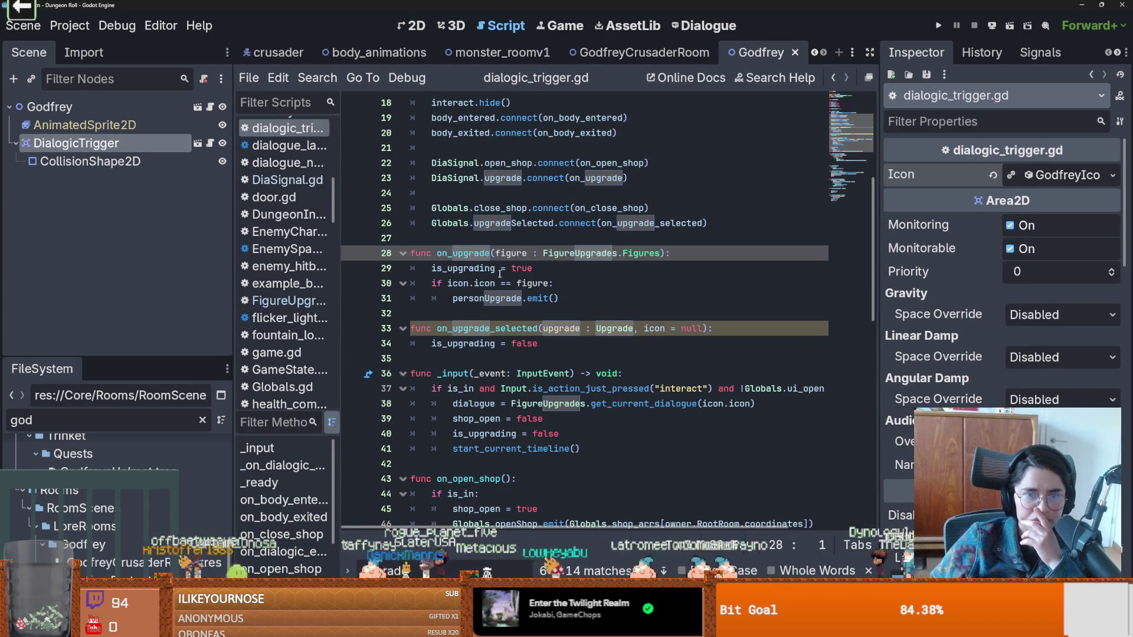
double_click(468, 253)
double_click(463, 268)
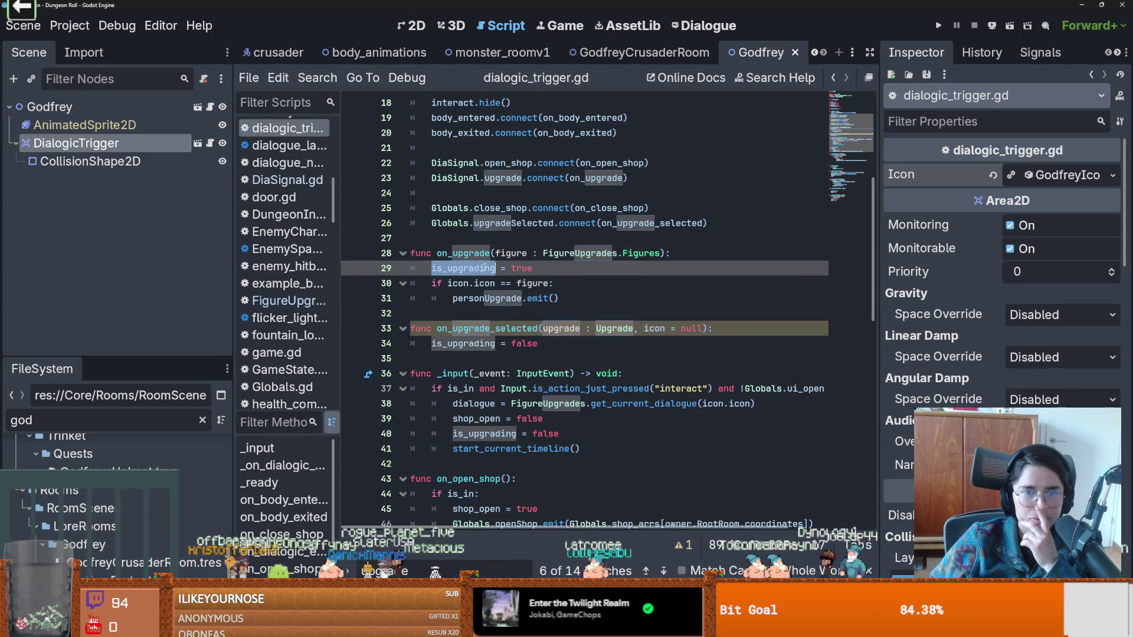
scroll(563, 293, up, 6)
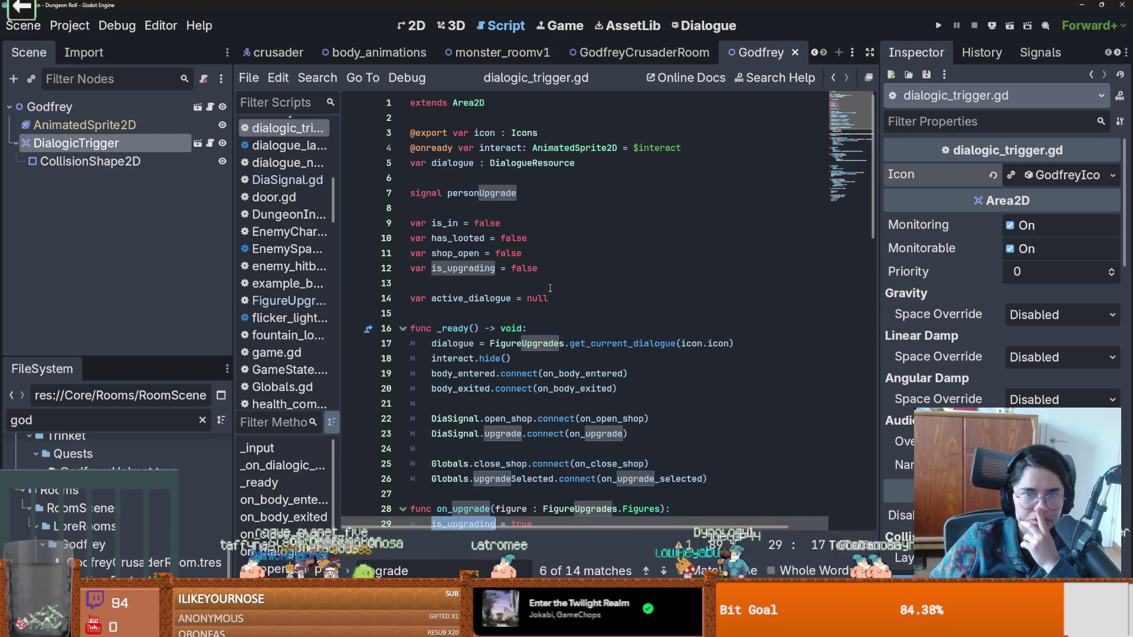
scroll(550, 288, down, 1)
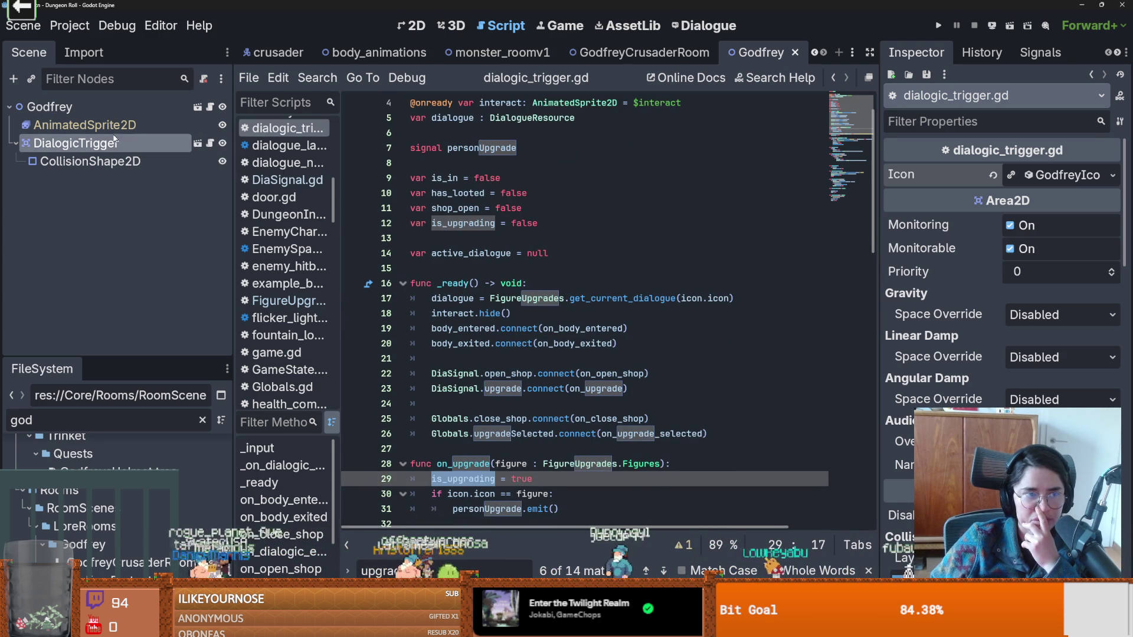
Expand the Icon properties, widen the Inspector, and return to the Dialogue editor.
click(1040, 175)
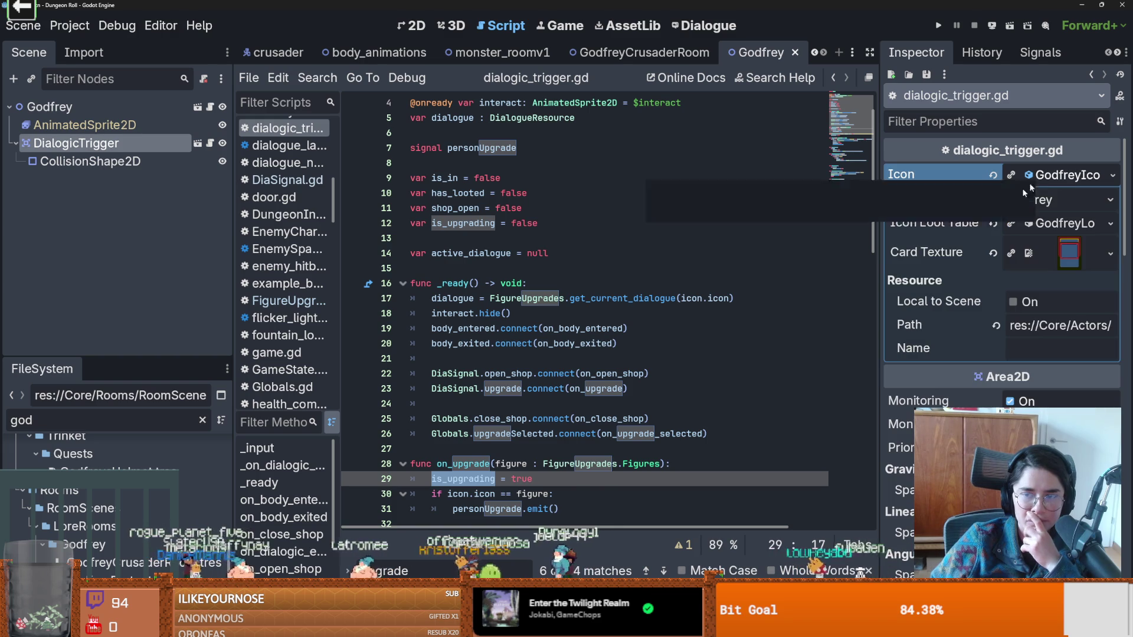
drag(875, 254, 681, 221)
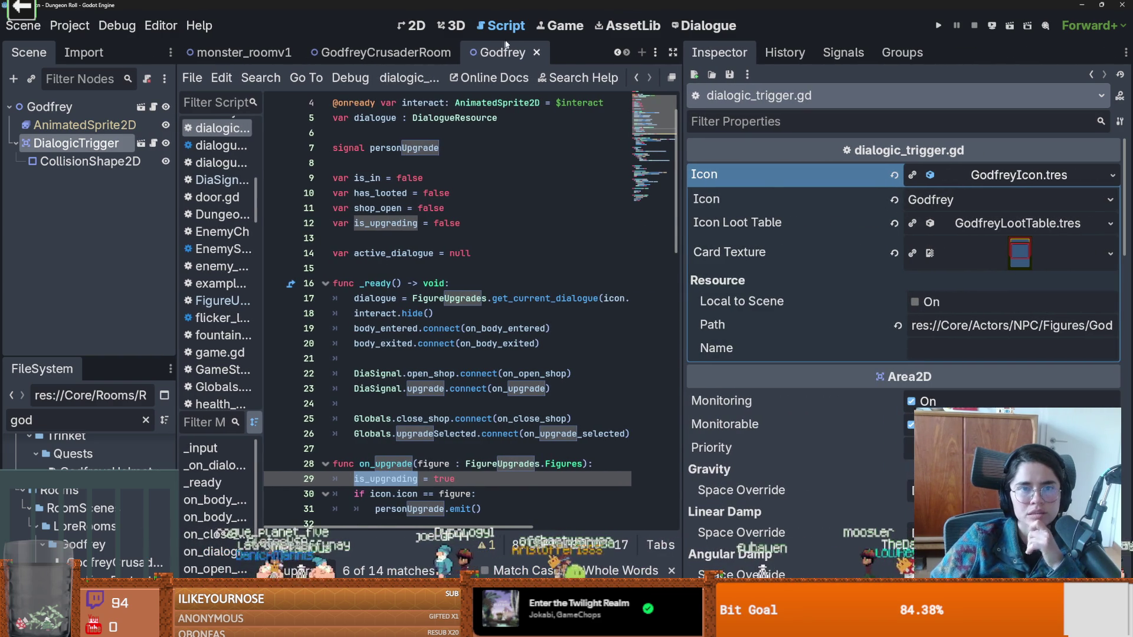
click(707, 25)
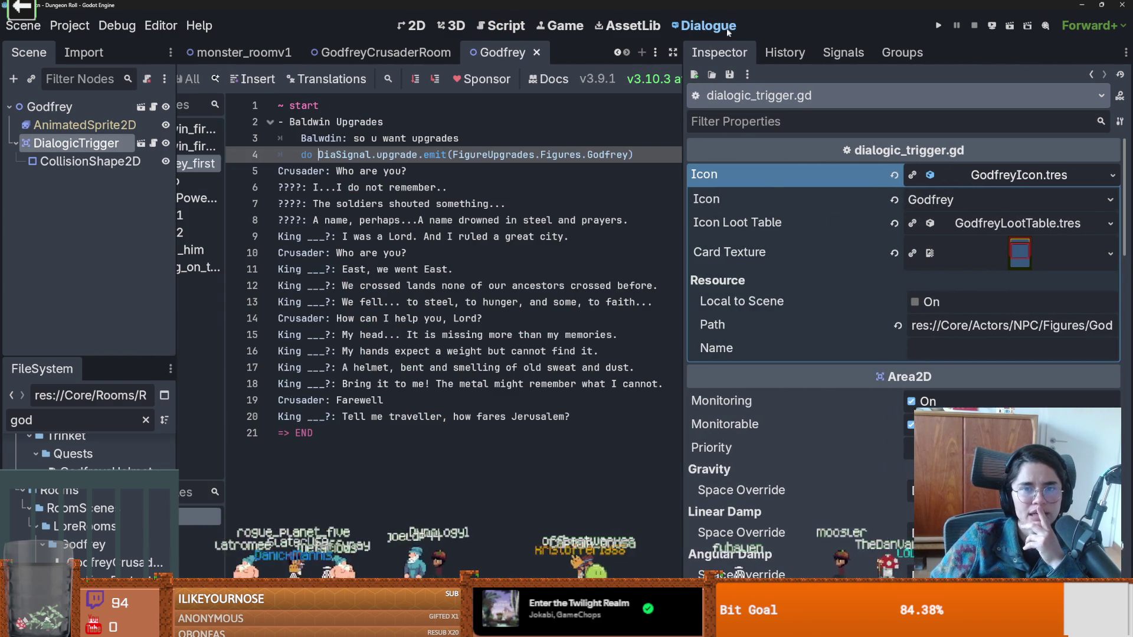
Select the DiaSignal.upgrade name on line 4 and widen the timeline list to read full names.
double_click(370, 155)
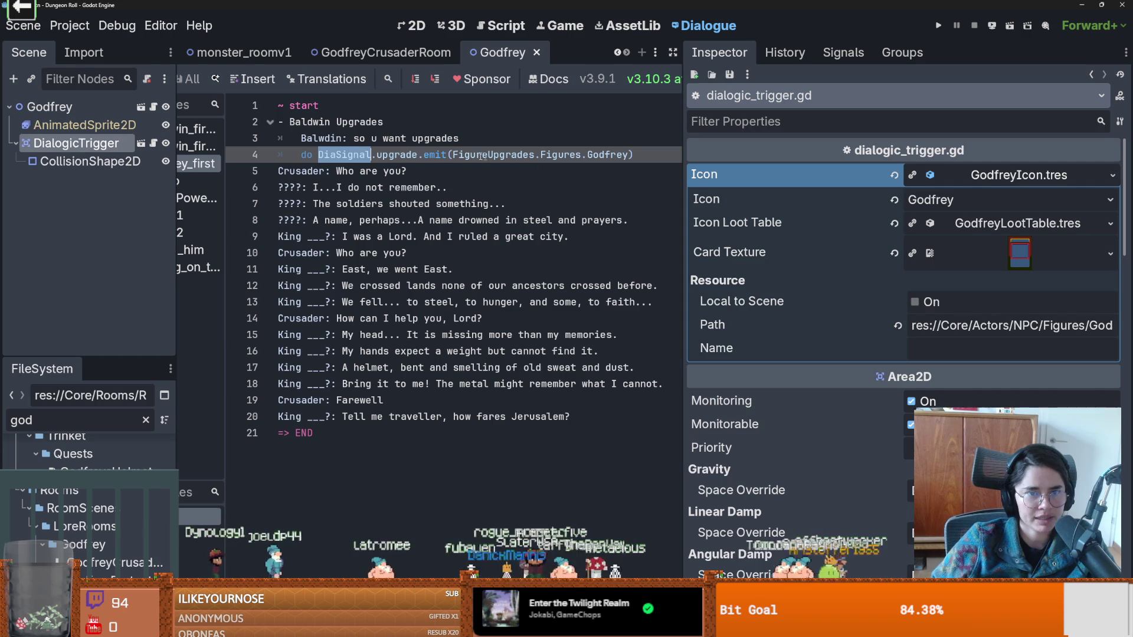
click(402, 154)
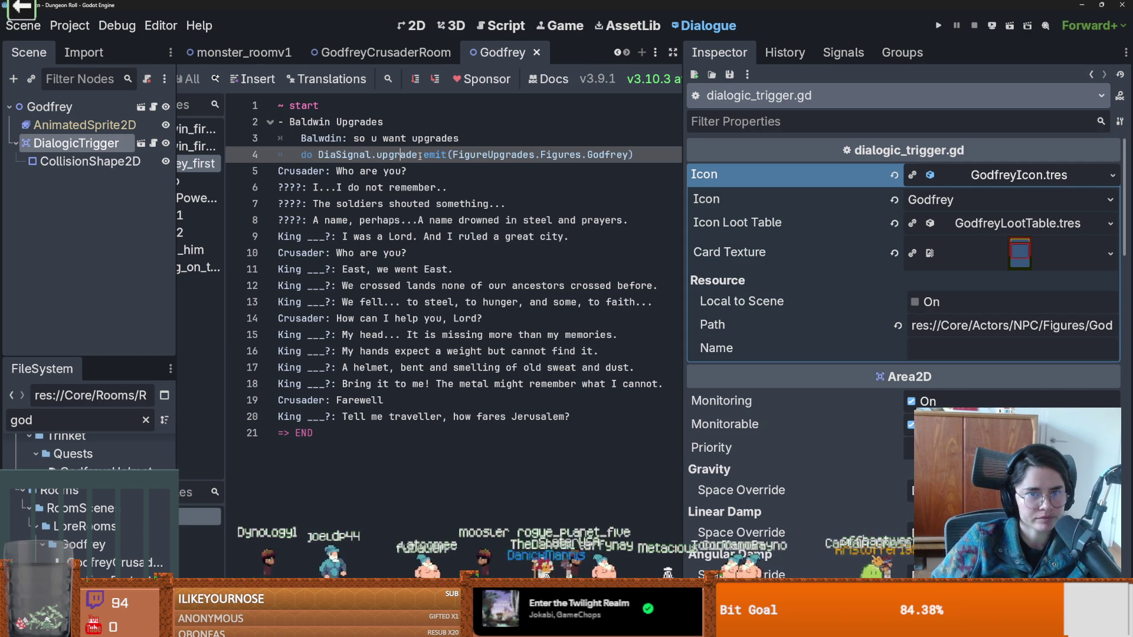
drag(411, 154, 347, 155)
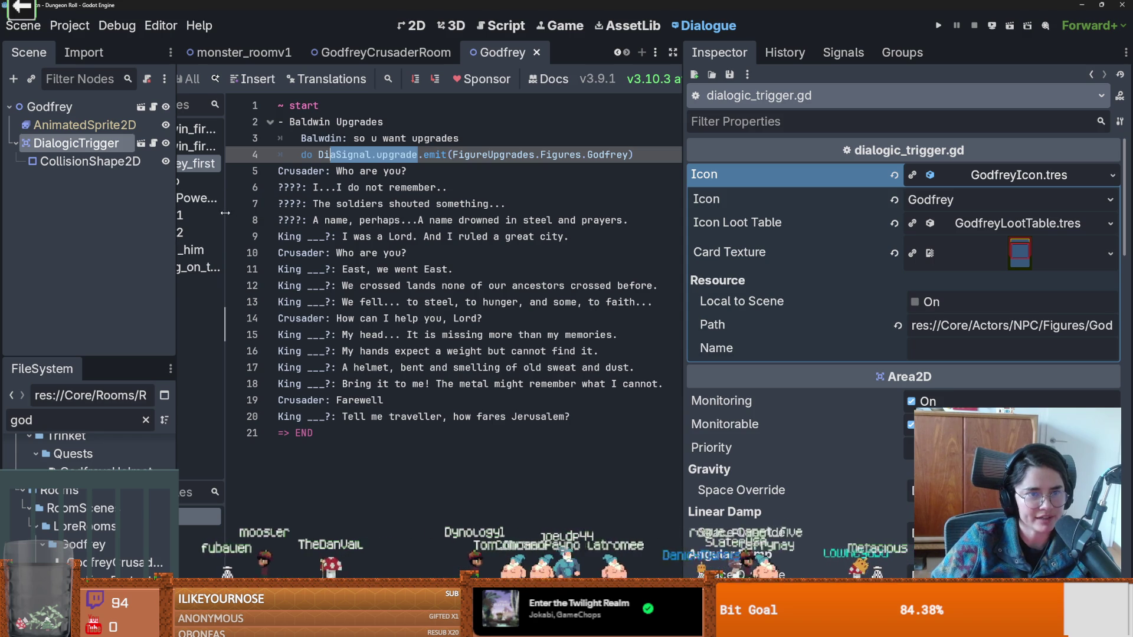
drag(224, 202, 192, 202)
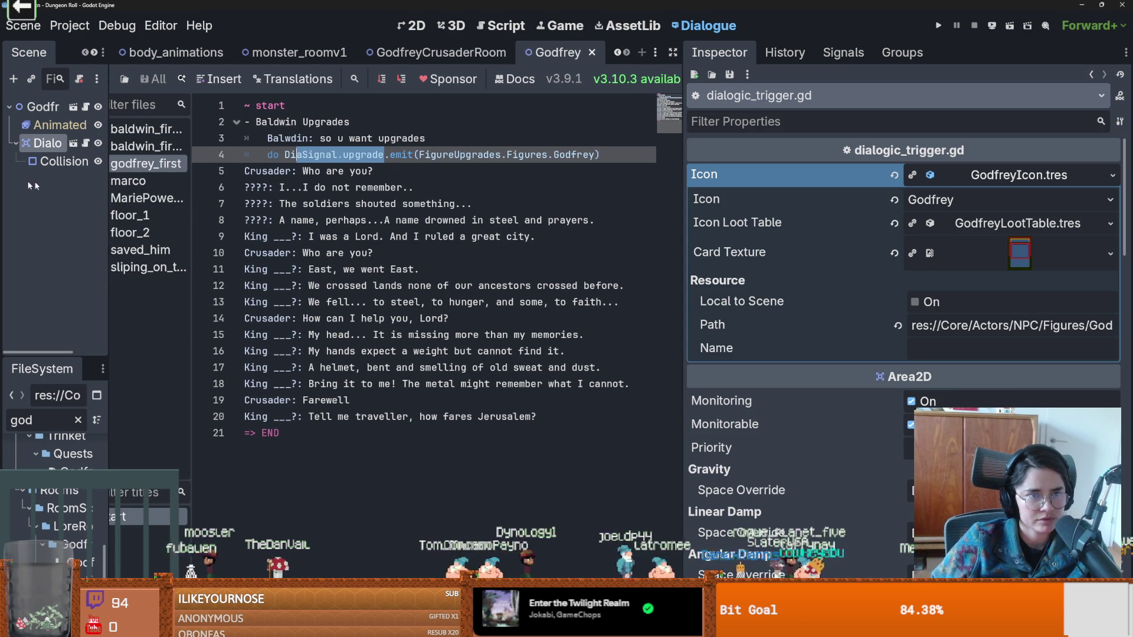
Open the Baldwin timeline and select the upgrade emit on line 8.
click(165, 129)
click(167, 135)
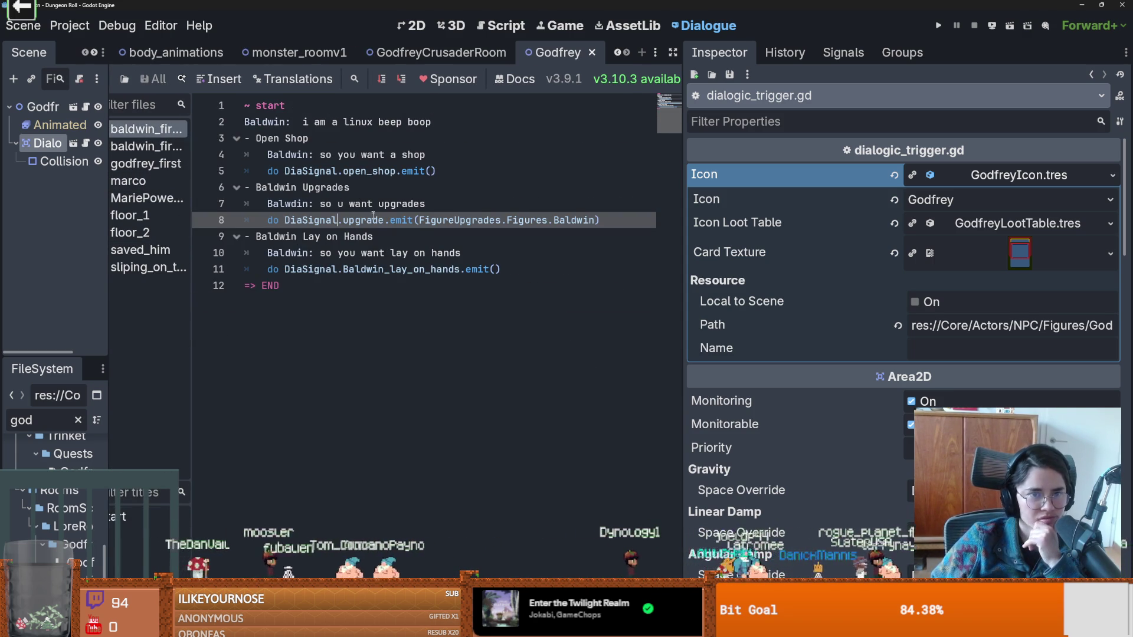
click(415, 269)
double_click(401, 220)
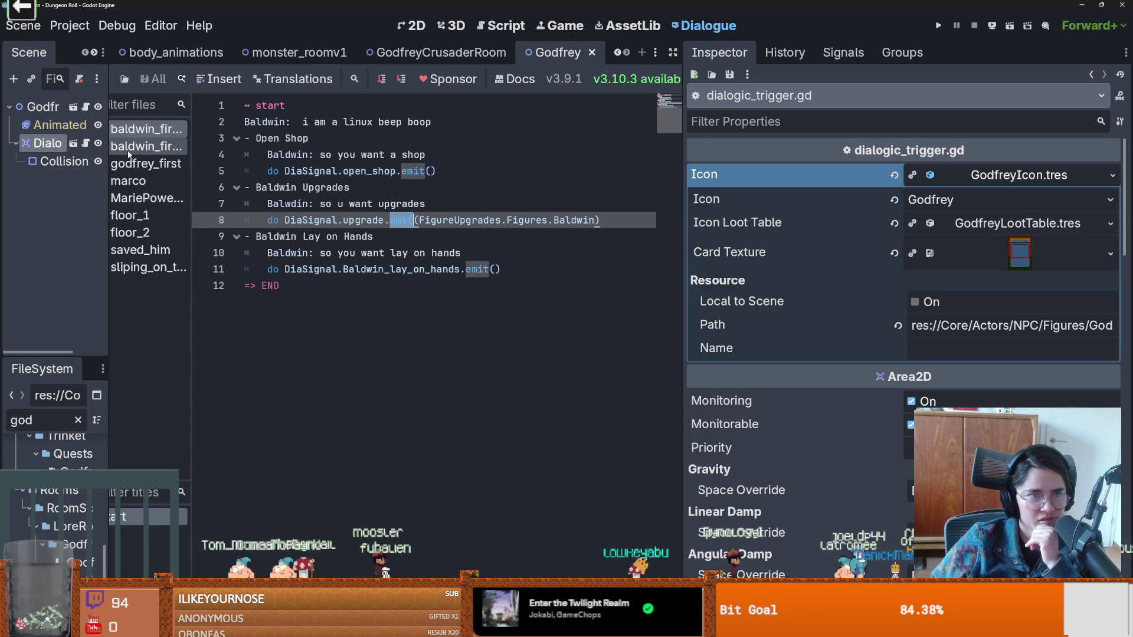
In the godfrey_first timeline, select the DiaSignal.upgrade call on line 4, then show dialogic_trigger.gd.
click(160, 160)
click(403, 205)
double_click(401, 154)
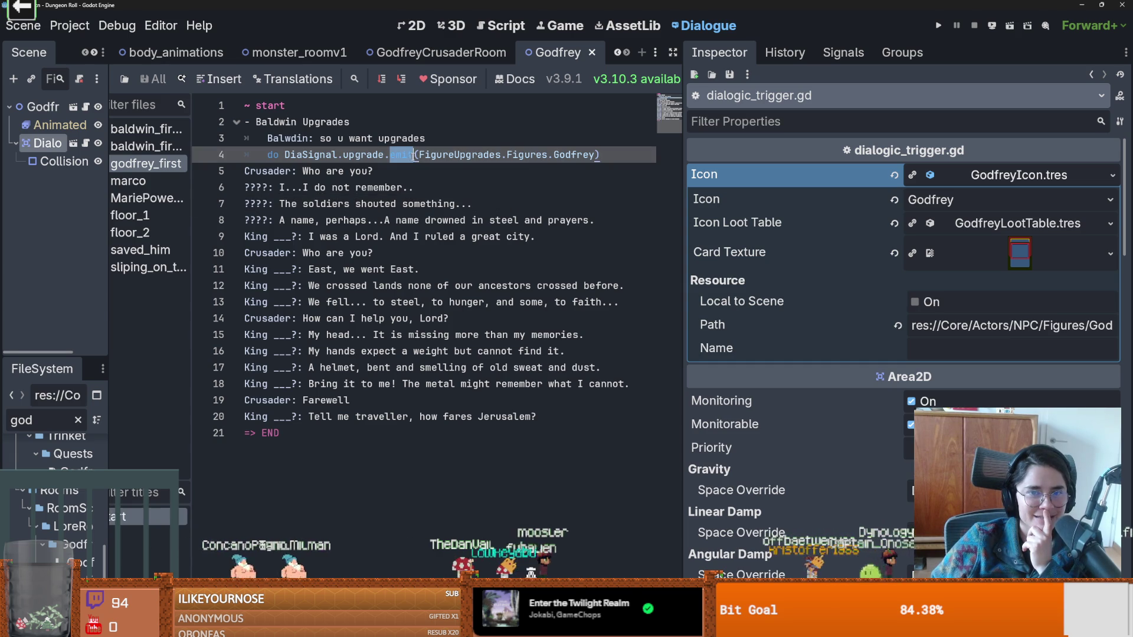
double_click(584, 155)
click(525, 155)
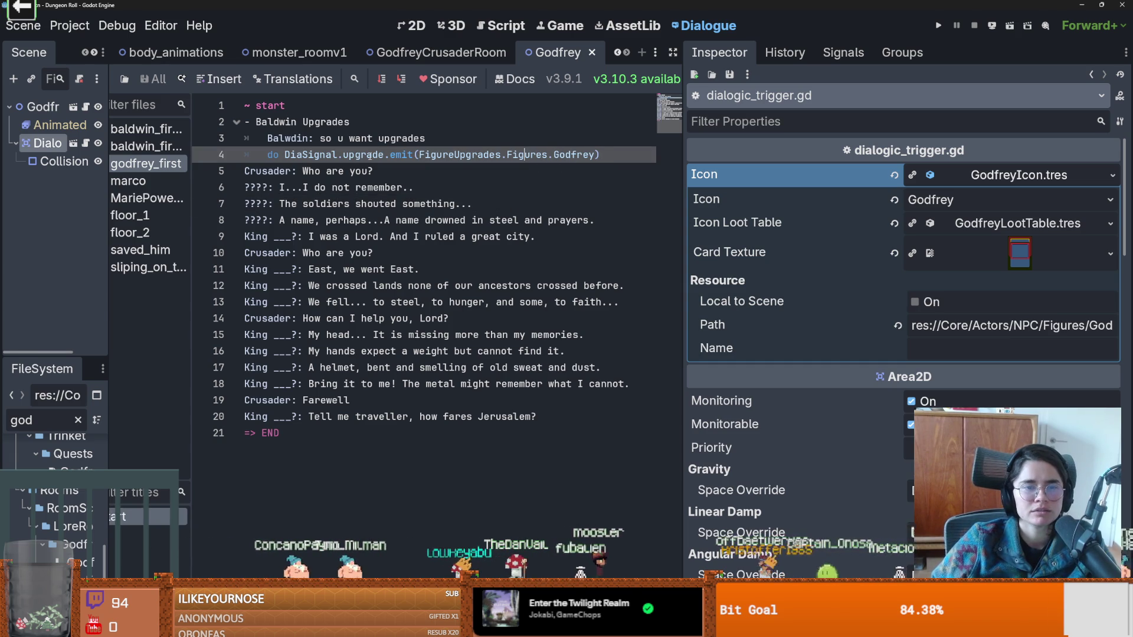
drag(385, 155, 281, 155)
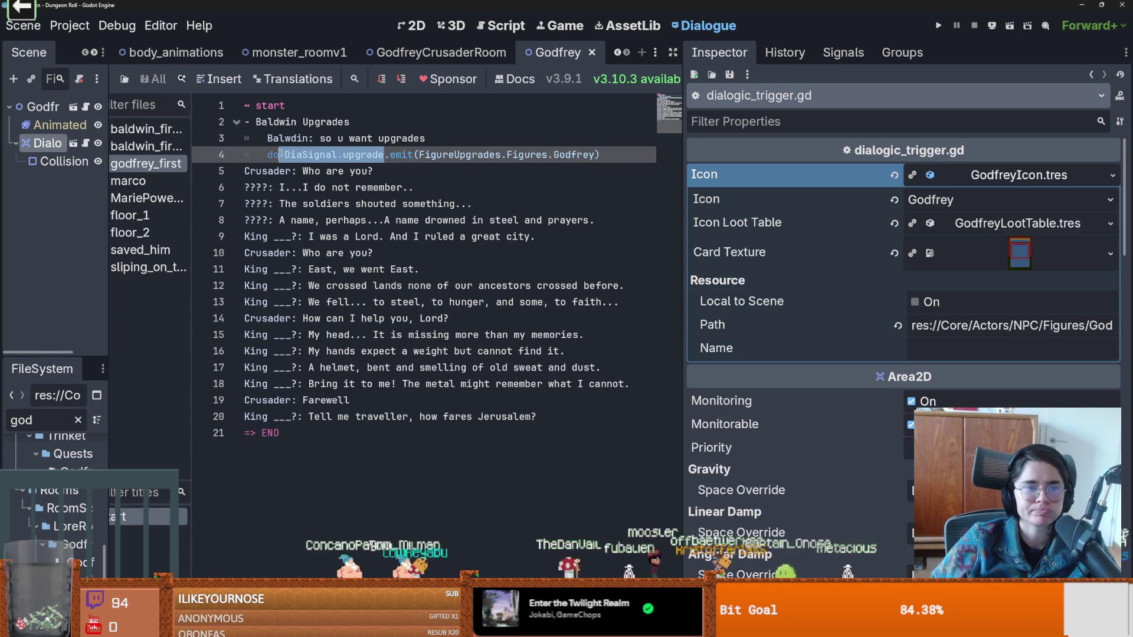
click(501, 26)
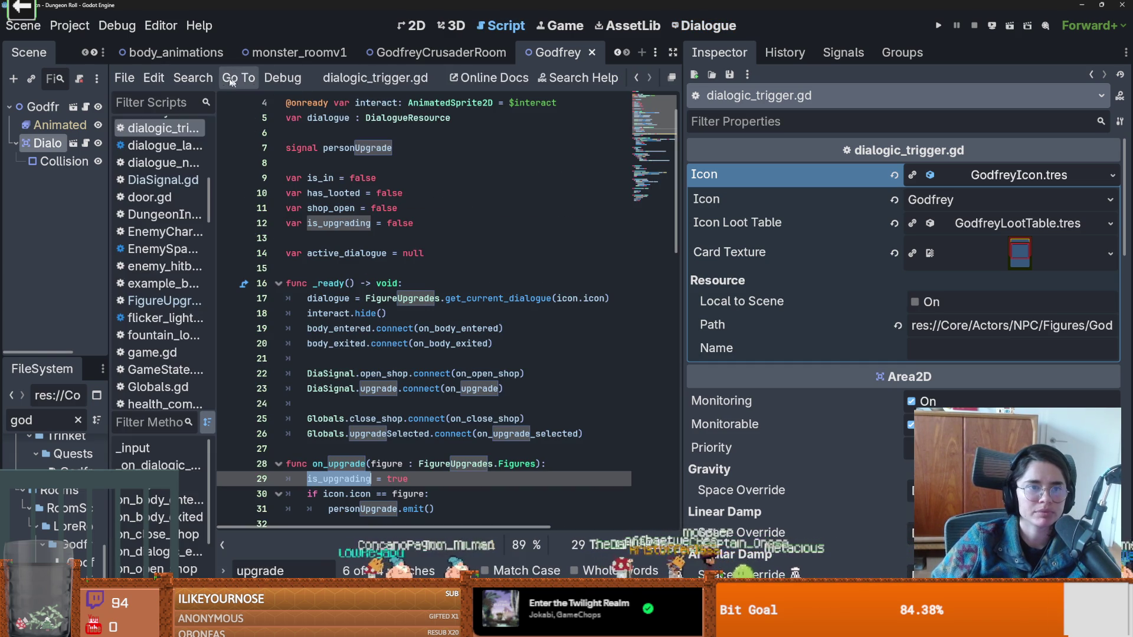
Find DiaSignal.upgrade across the project and follow its line 23 connection to on_upgrade.
click(193, 77)
click(244, 178)
key(Return)
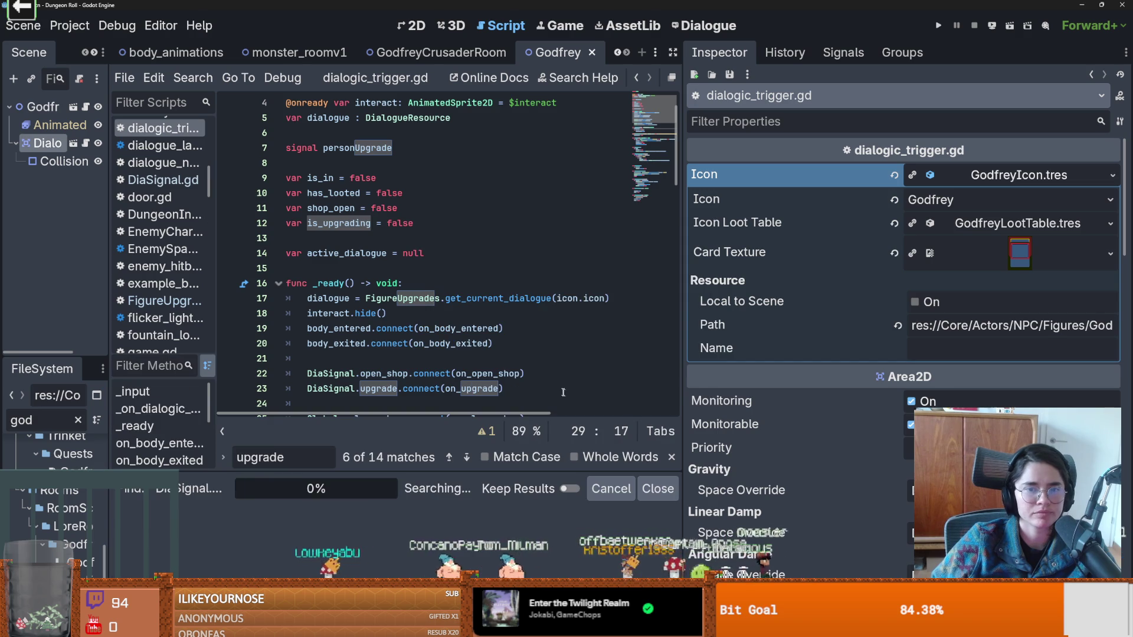
click(315, 531)
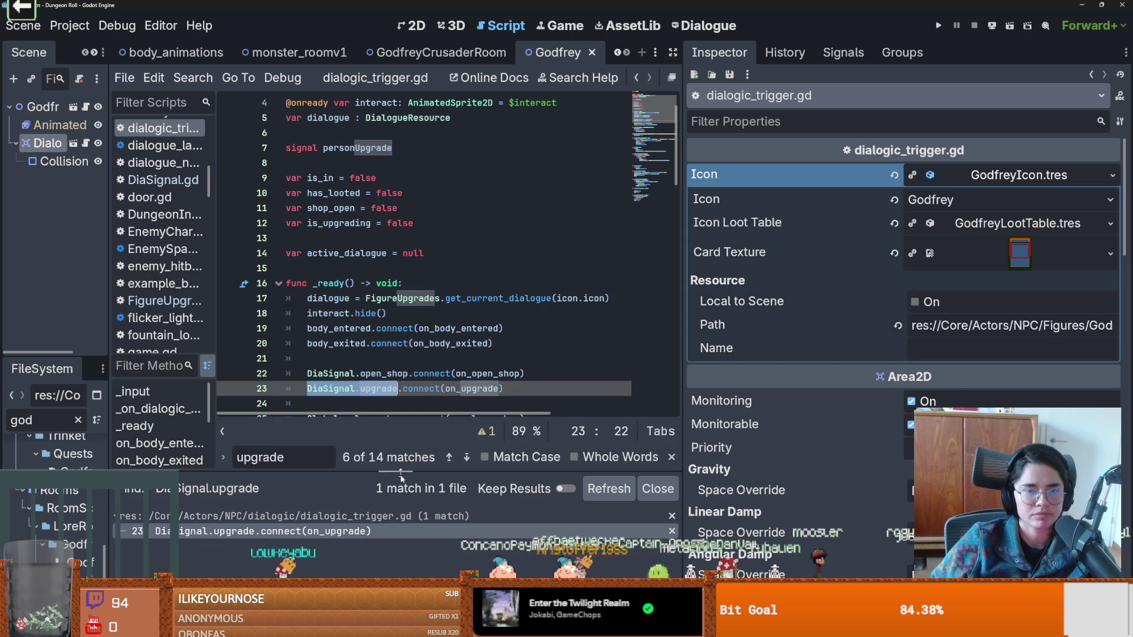
scroll(404, 355, down, 2)
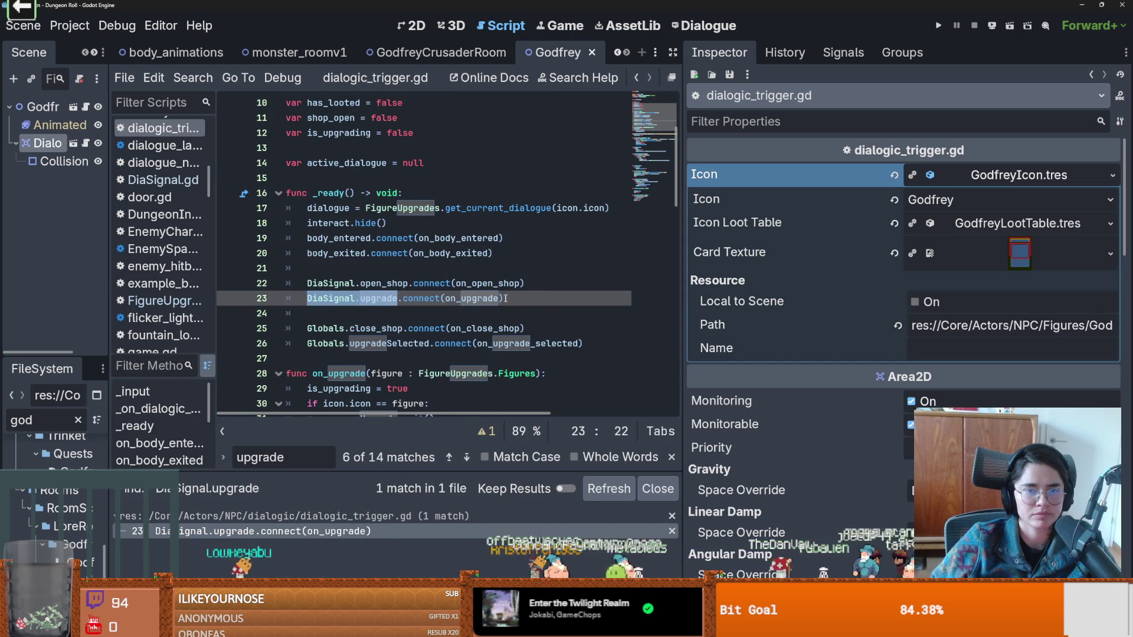
ctrl+click(483, 301)
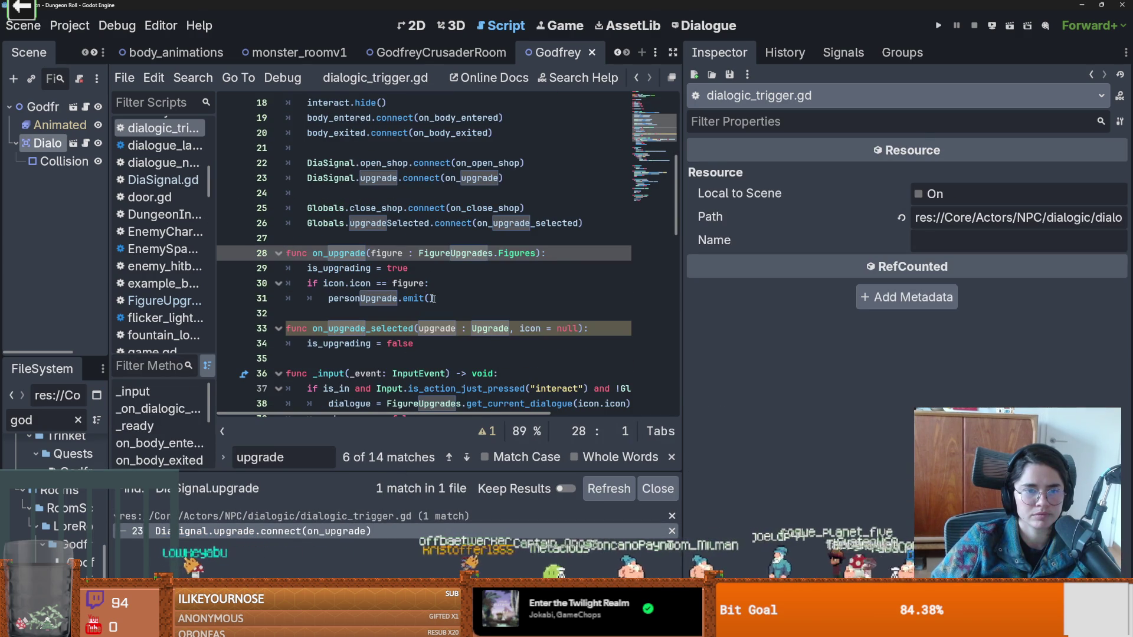
double_click(354, 299)
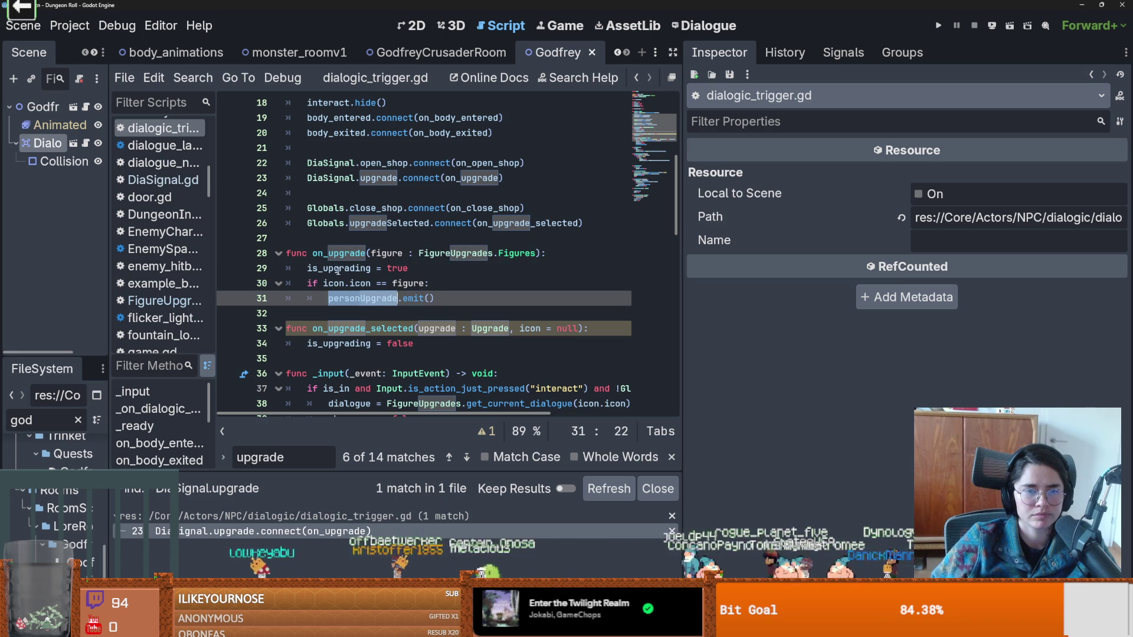
Set a breakpoint on the is_upgrading line 29, then select DialogicTrigger in the 2D view.
click(370, 268)
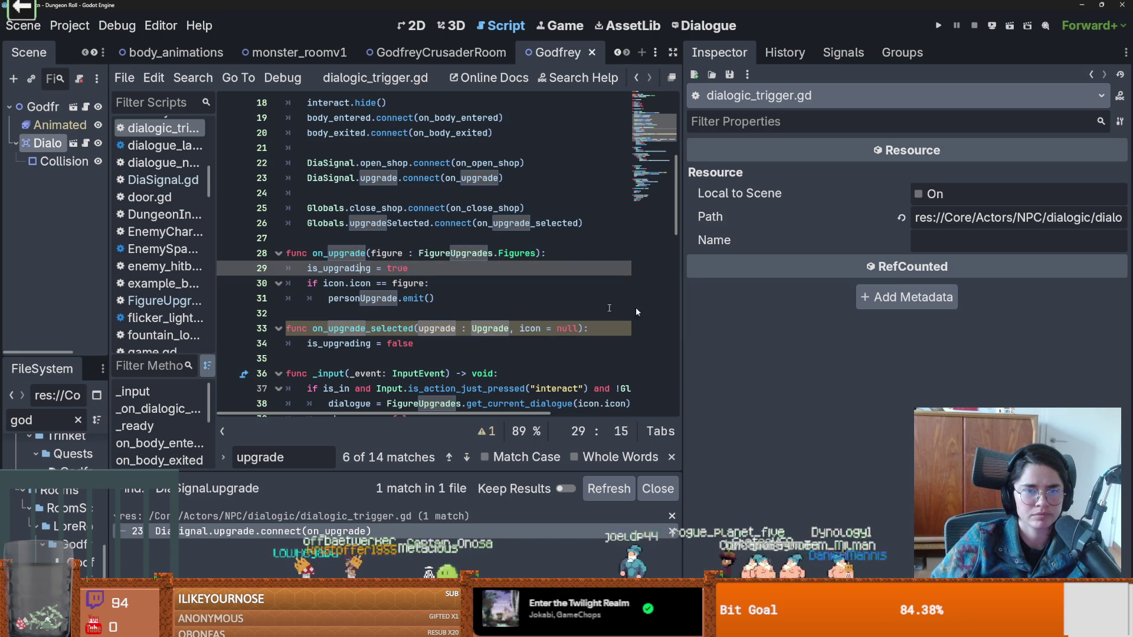
drag(681, 309, 1007, 309)
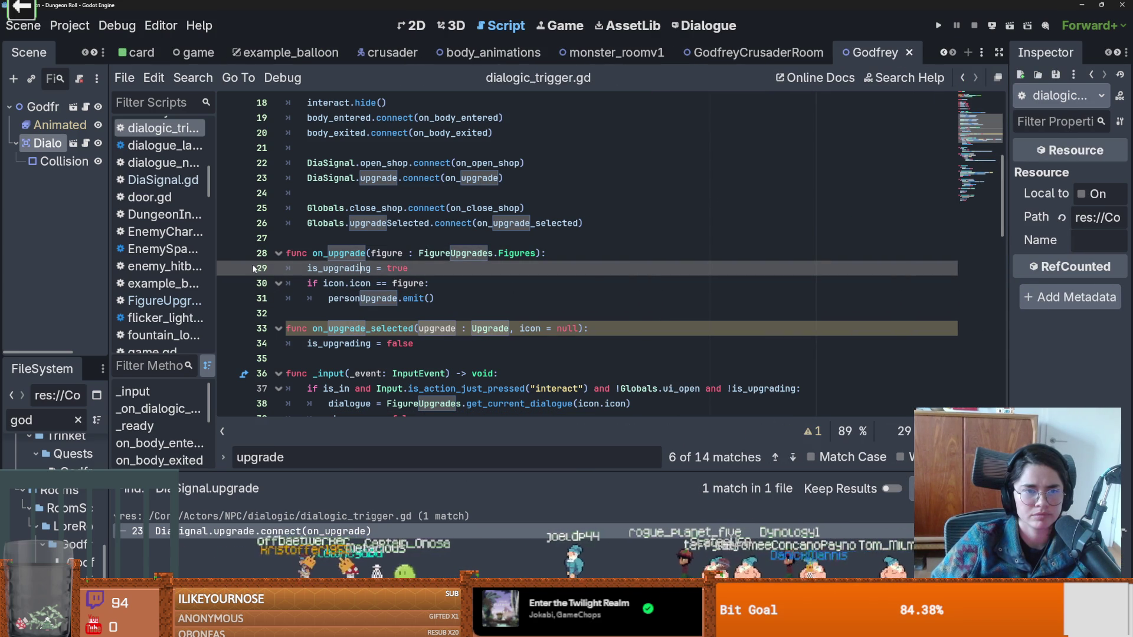
click(226, 268)
drag(111, 236, 253, 236)
click(97, 109)
click(76, 143)
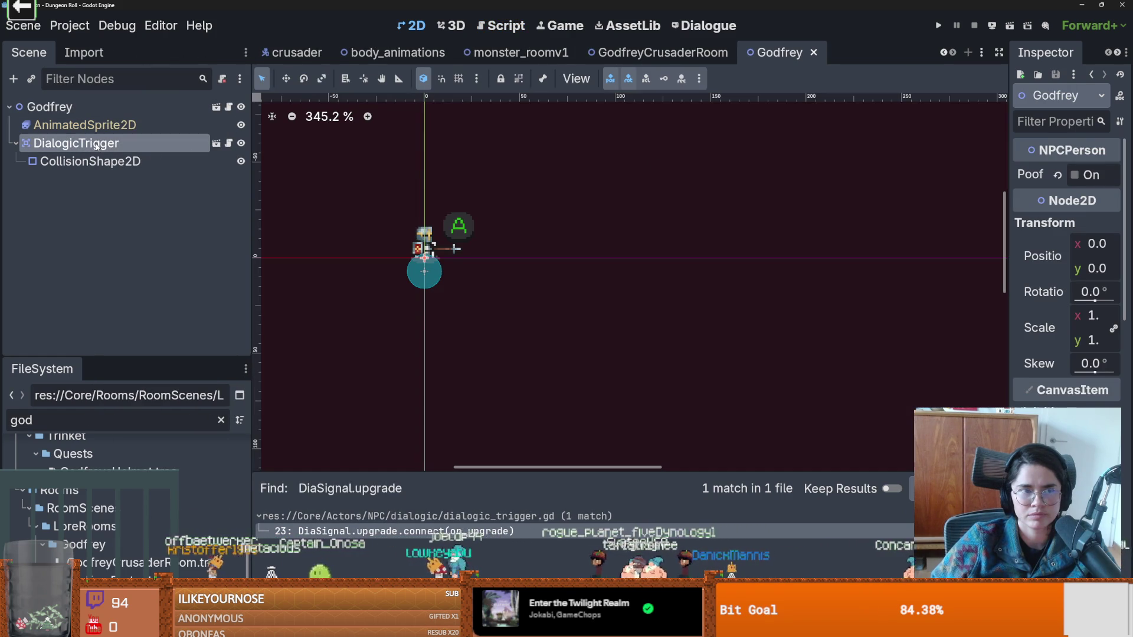
Filter the FileSystem by 'baldwin' and open BaldwinIV_room.tscn and BaldwinScene.tscn.
drag(1010, 252, 753, 236)
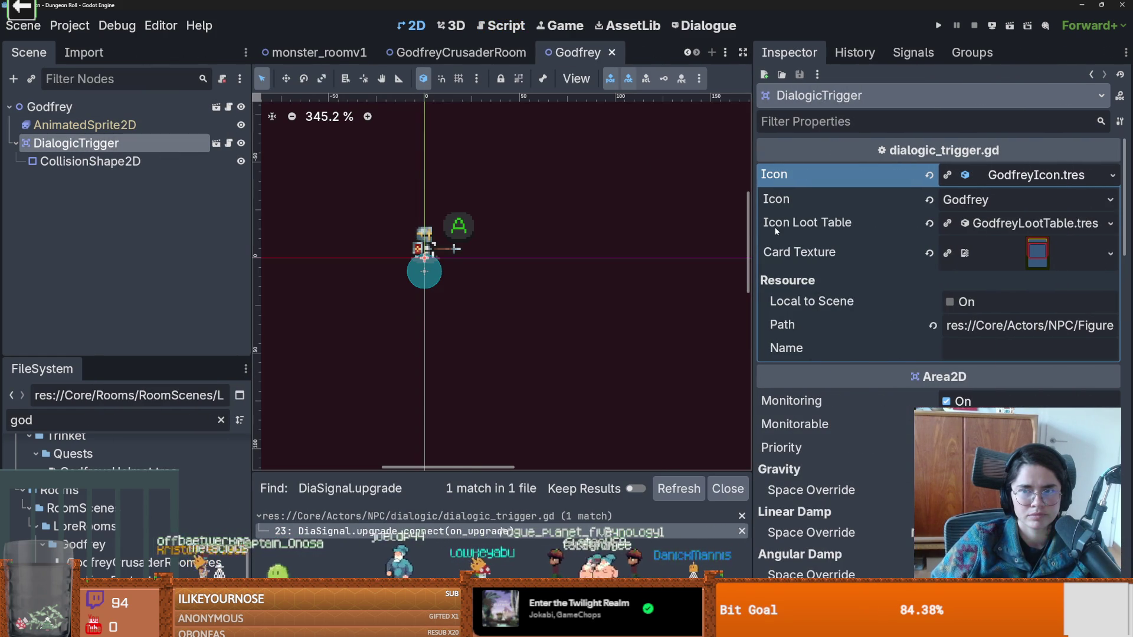
click(1010, 176)
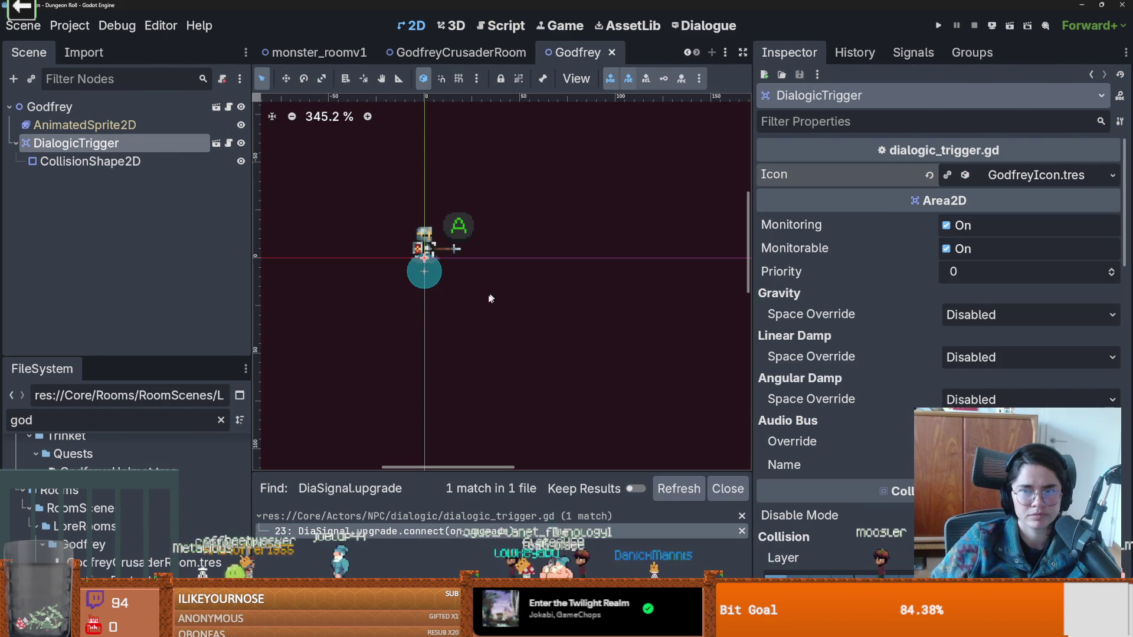
click(57, 423)
key(BackSpace)
key(BackSpace)
key(BackSpace)
text(baldwin)
scroll(89, 501, up, 5)
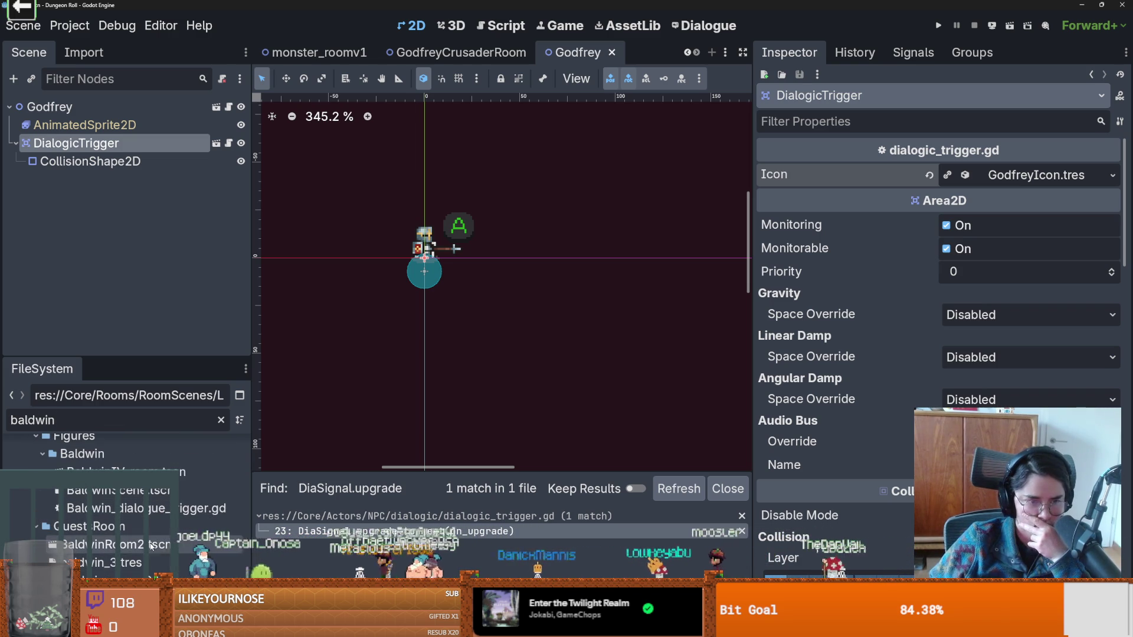
double_click(118, 472)
double_click(118, 491)
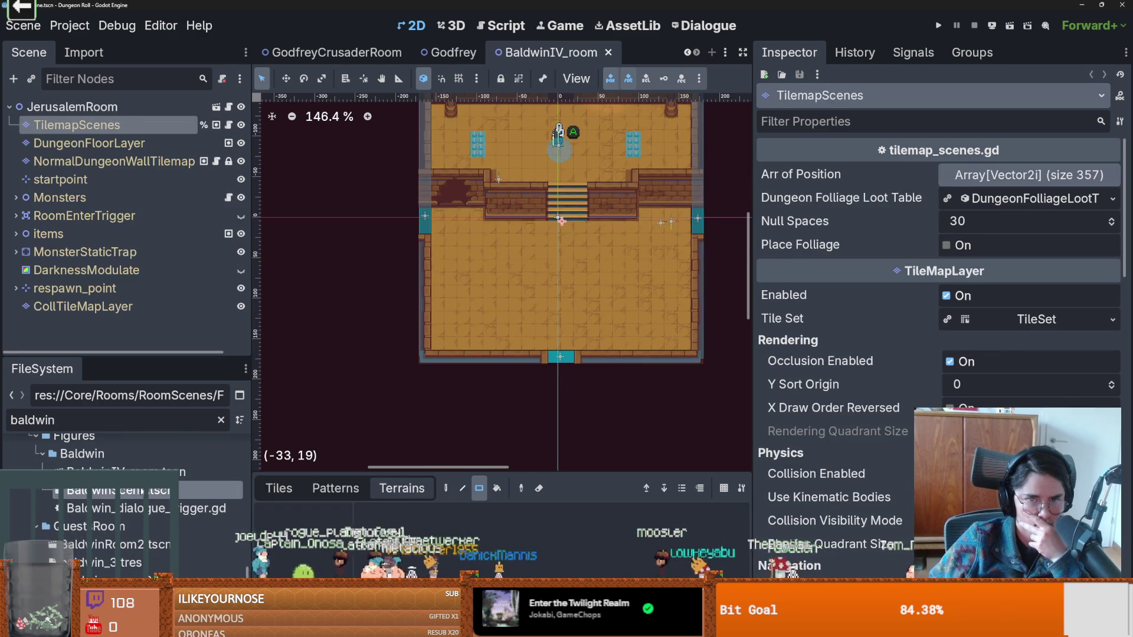
Open Baldwin's attached script, then return to the Godfrey tab and open its npc.gd script.
click(109, 114)
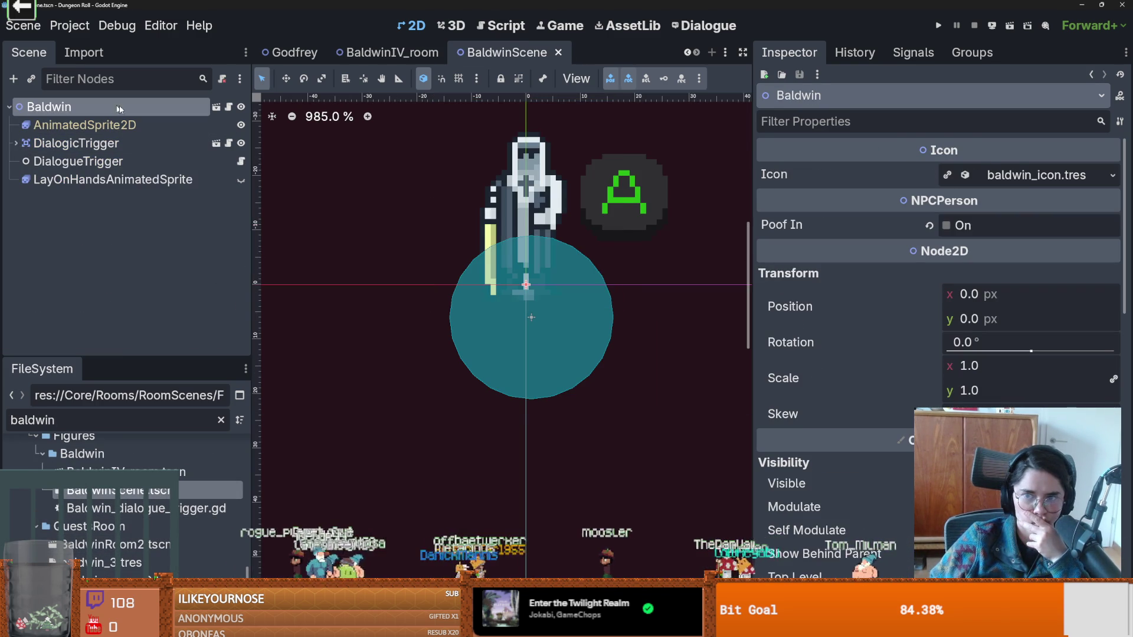
click(228, 106)
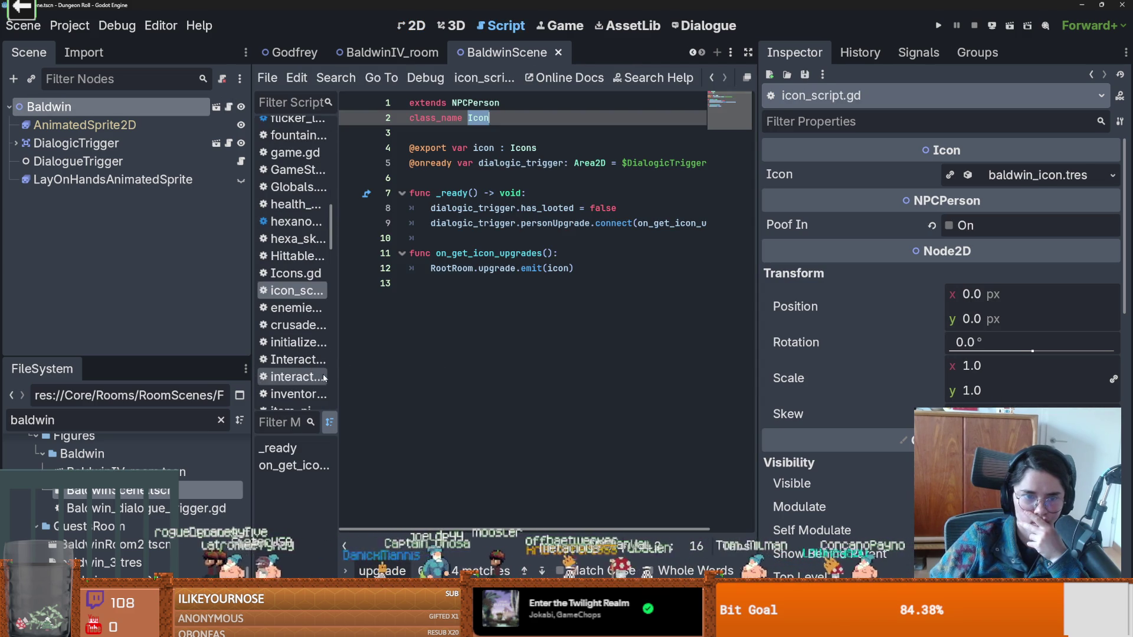
click(289, 52)
click(206, 107)
click(228, 107)
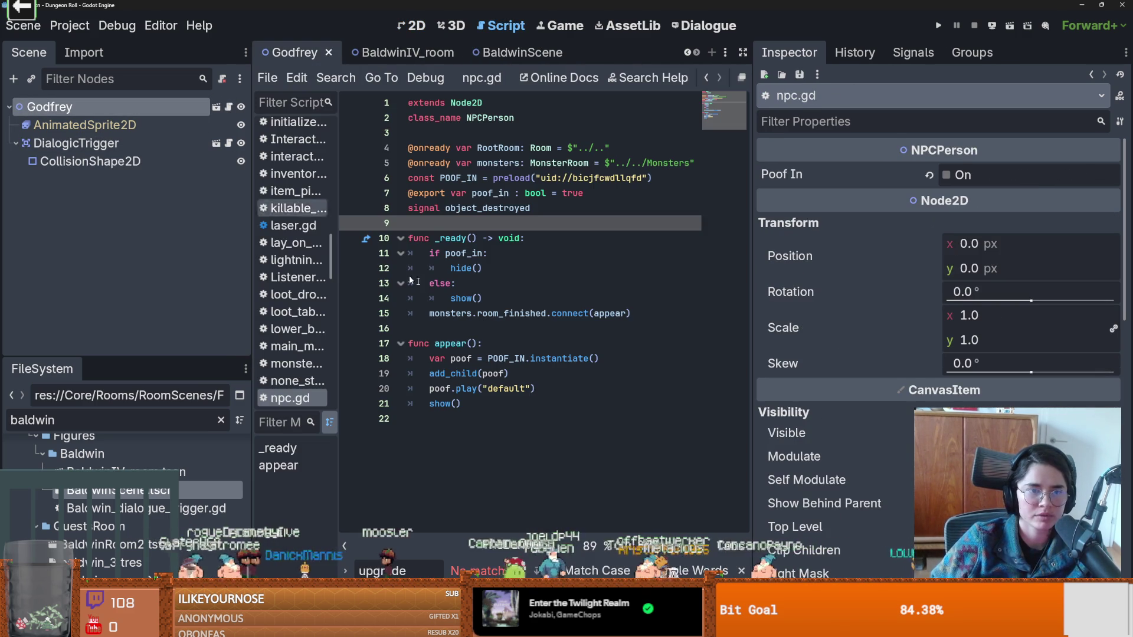
Attach icon_script.gd to Godfrey and give it a new Icons resource with figure Godfrey.
double_click(124, 422)
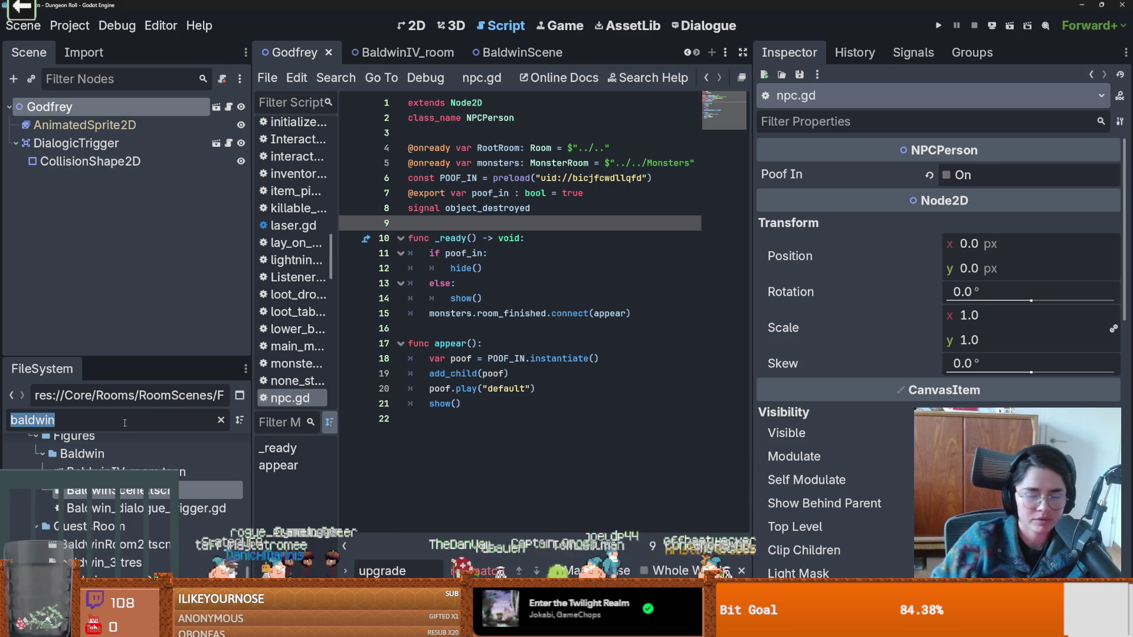
text(icon)
mouse_move(118, 437)
mouse_down()
mouse_move(183, 381)
mouse_move(277, 217)
mouse_move(165, 109)
mouse_up()
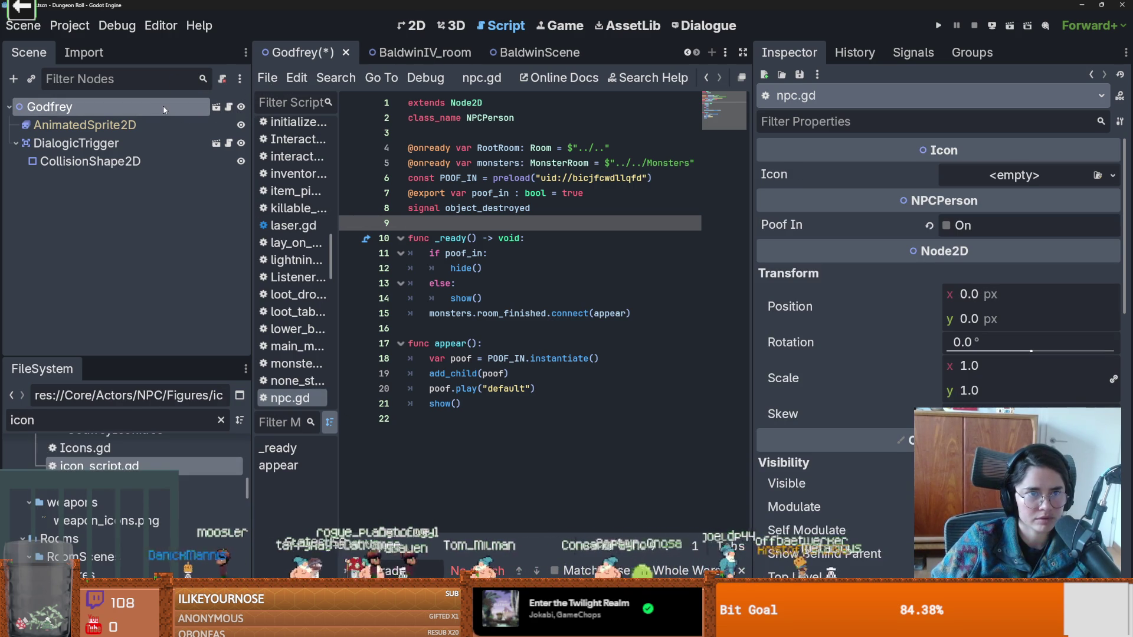
click(228, 107)
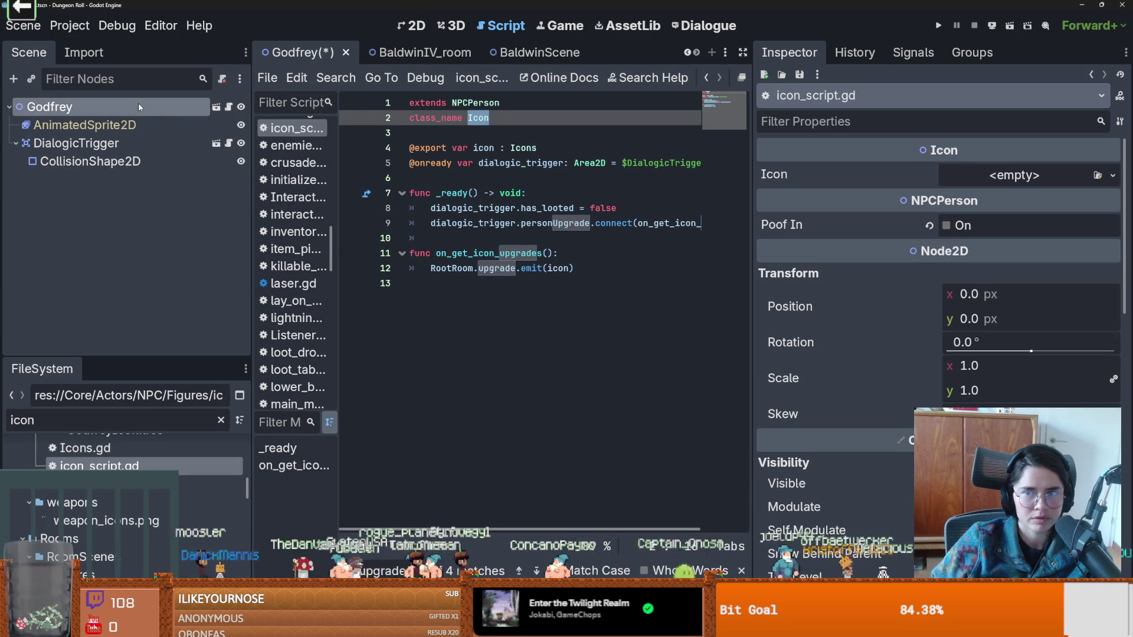
click(1113, 176)
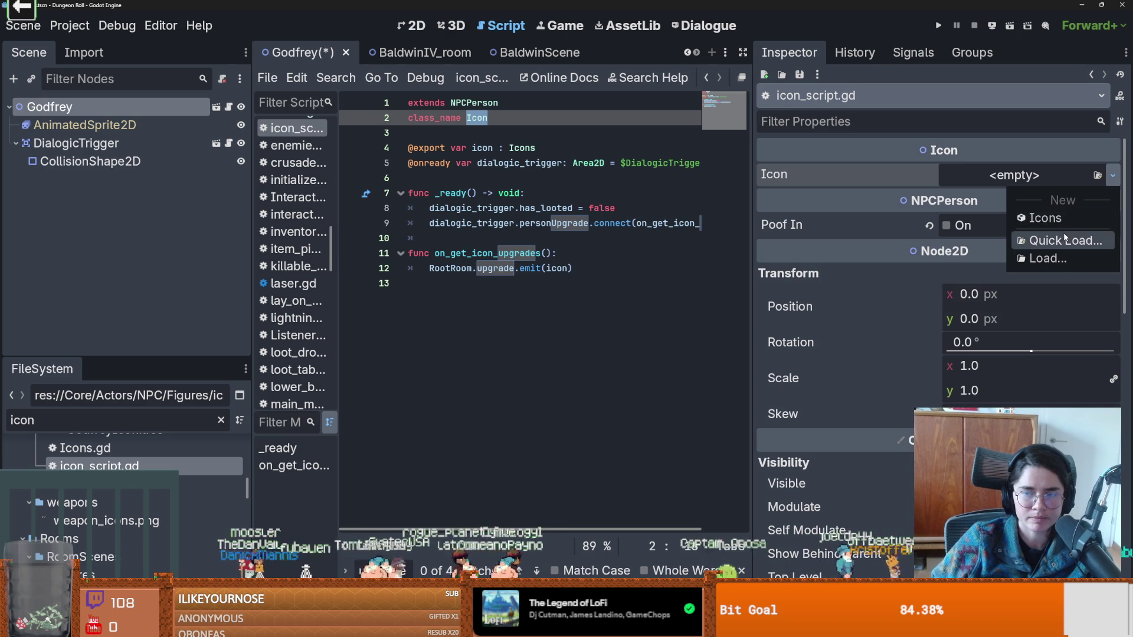
click(1044, 219)
click(1013, 210)
click(995, 277)
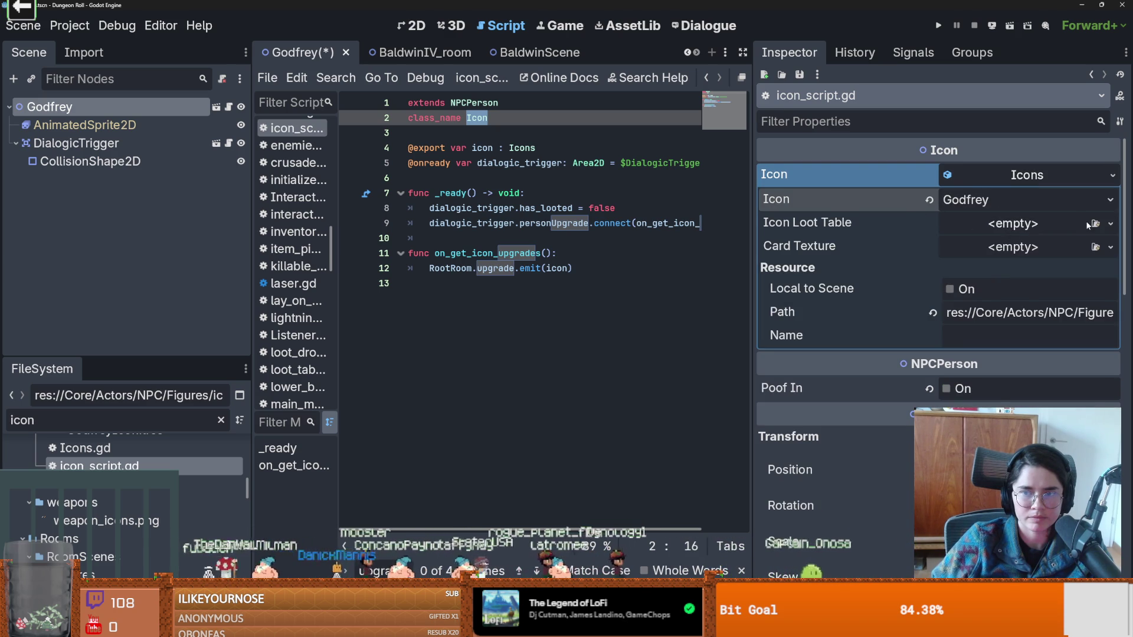
Assign GodfreyLootTable.tres and the Godfrey card texture, then save and run the game.
click(1110, 224)
click(1050, 279)
text(god)
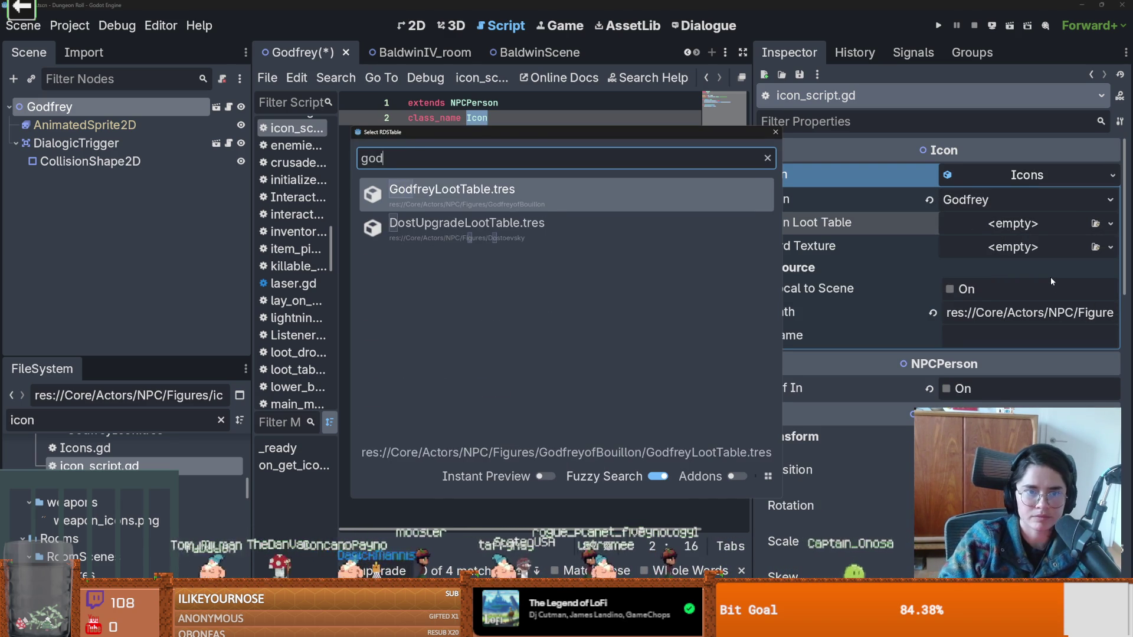
key(Return)
click(1111, 248)
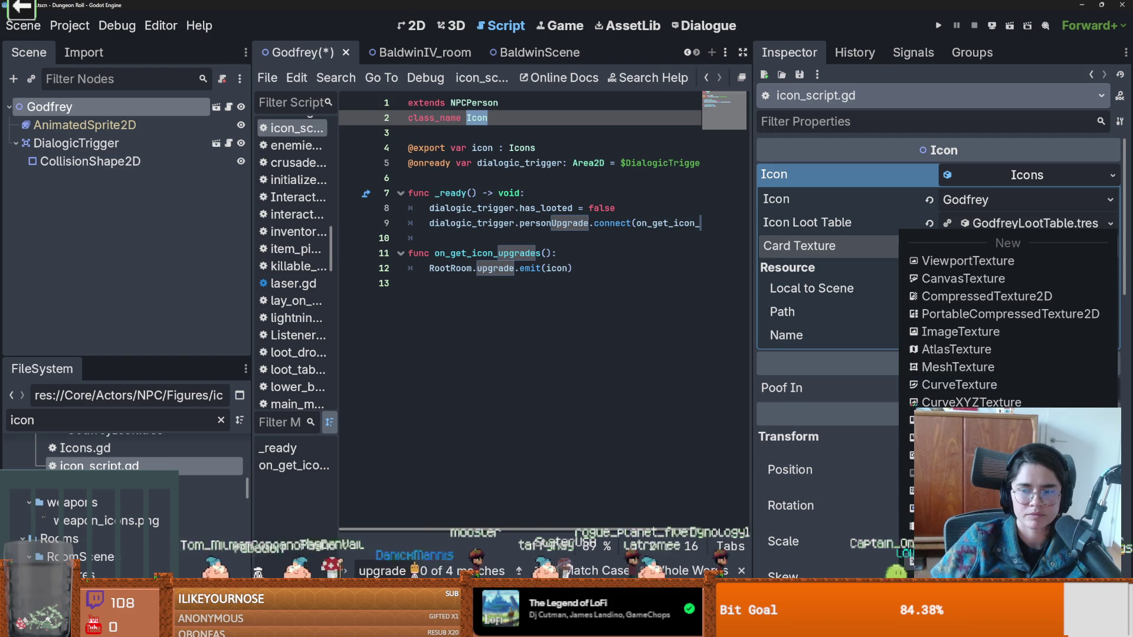
click(944, 557)
text(god)
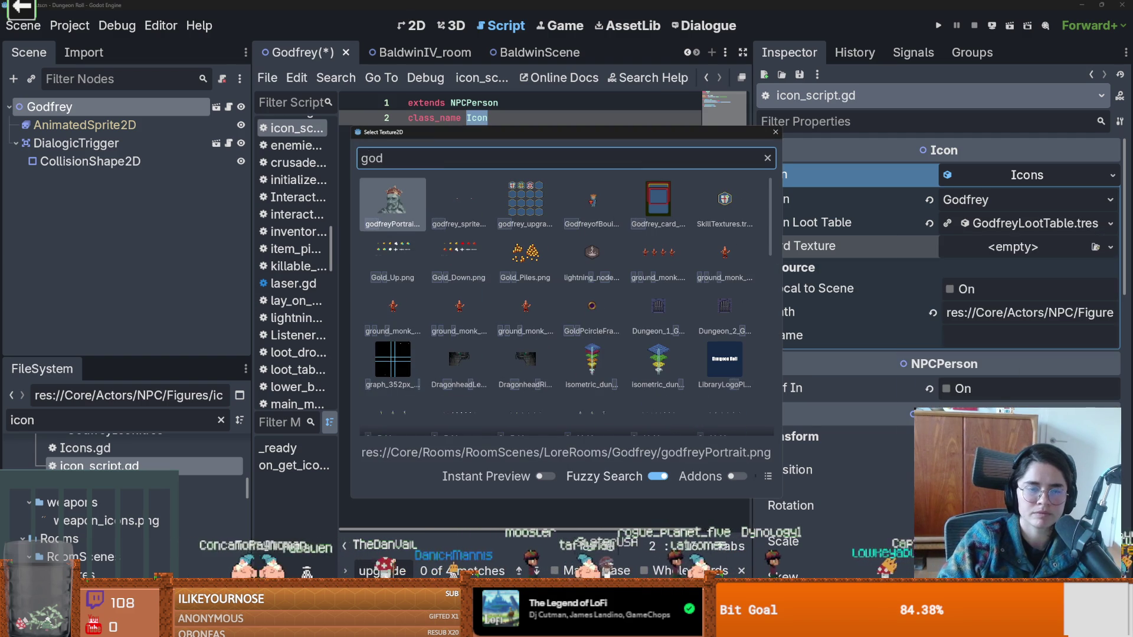
key(Right)
key(Right)
key(Right)
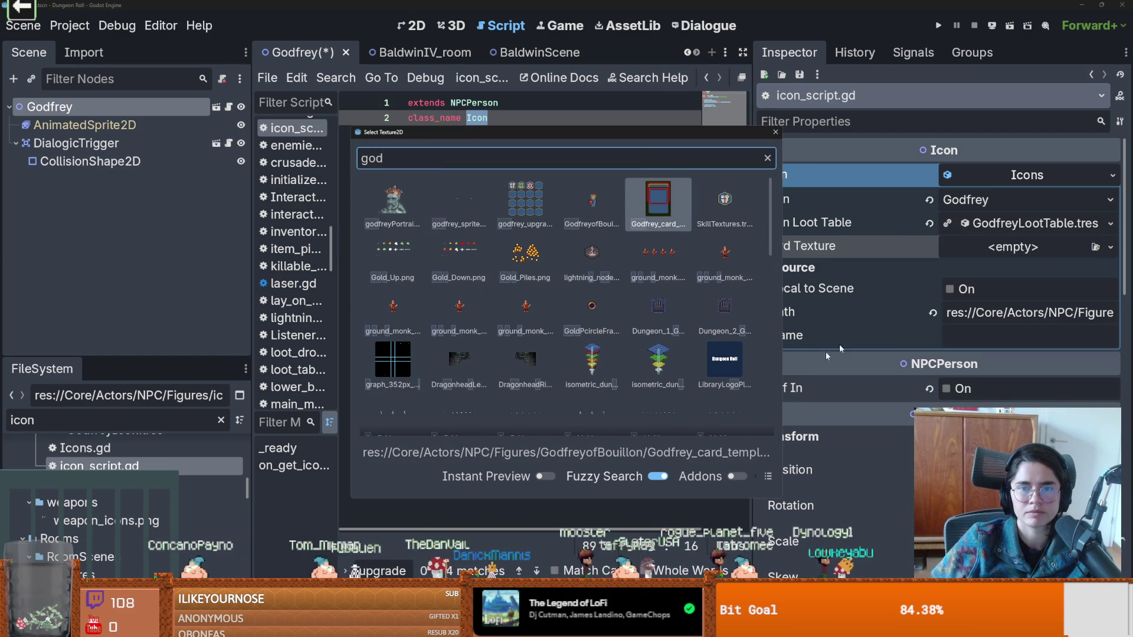
key(Return)
click(938, 26)
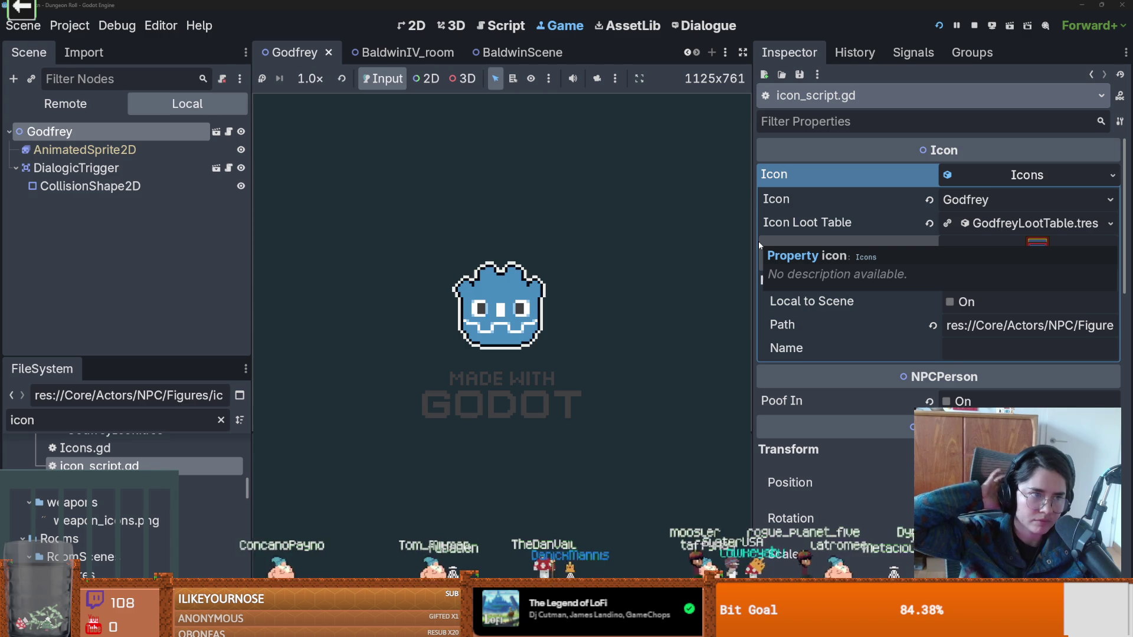
Walk through the top door and reroll the offered room cards ten times.
key(d)
key(w)
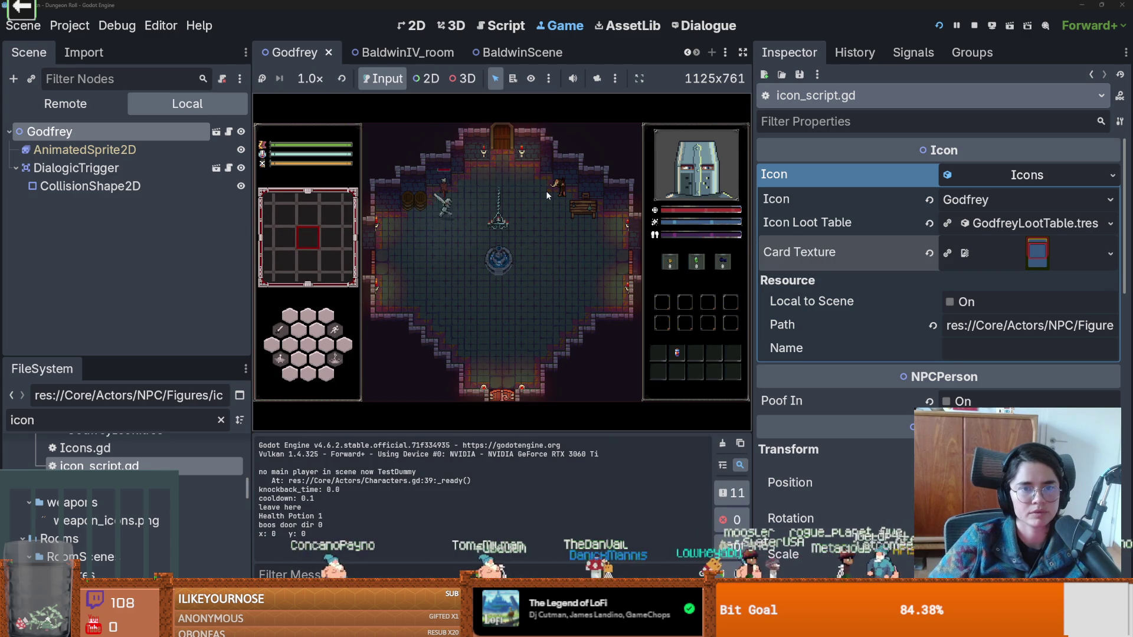
click(519, 177)
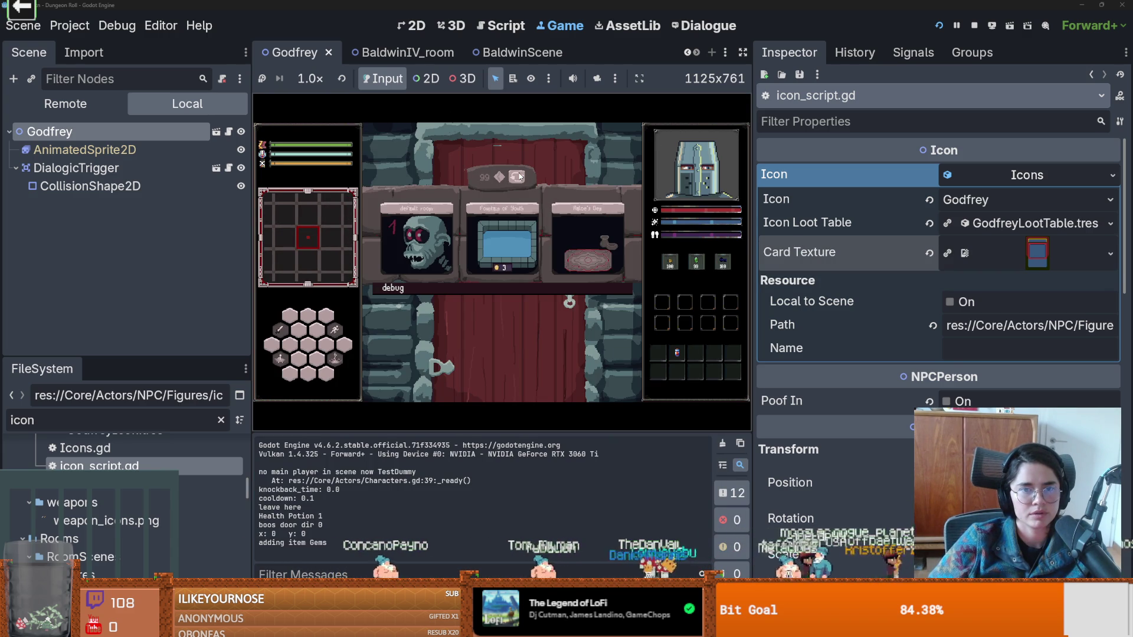
click(519, 177)
click(518, 177)
click(518, 177)
click(518, 179)
click(518, 178)
click(518, 179)
click(517, 178)
click(518, 179)
click(518, 179)
click(518, 179)
click(517, 179)
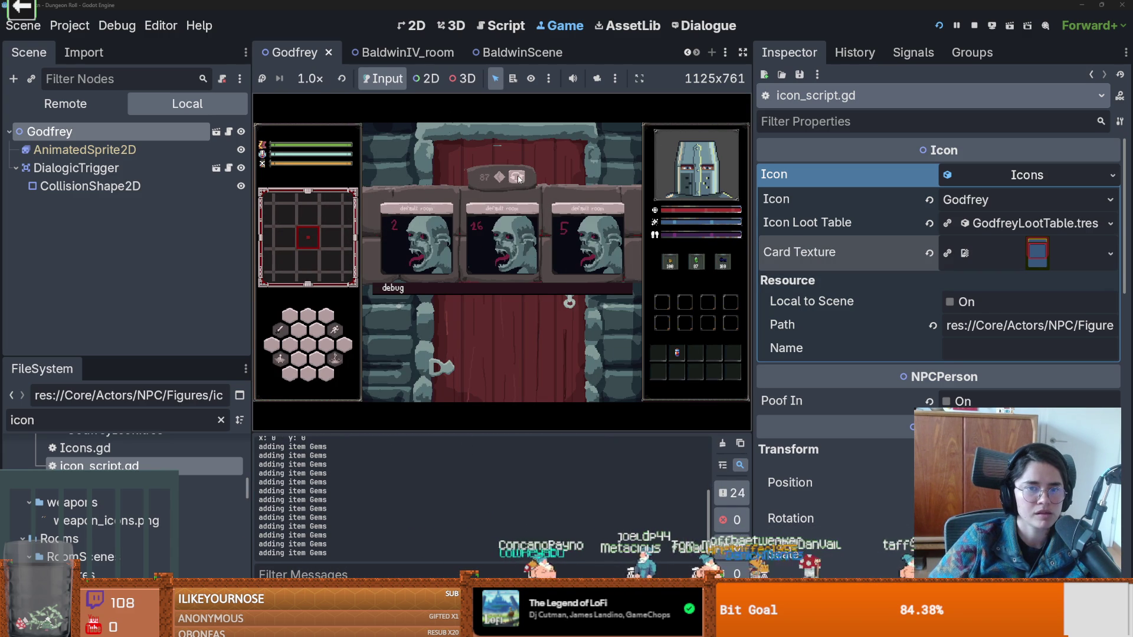
click(518, 179)
click(518, 179)
Enter a room card, trigger the NPC's upgrade, and resume past the breakpoint with F12.
click(462, 212)
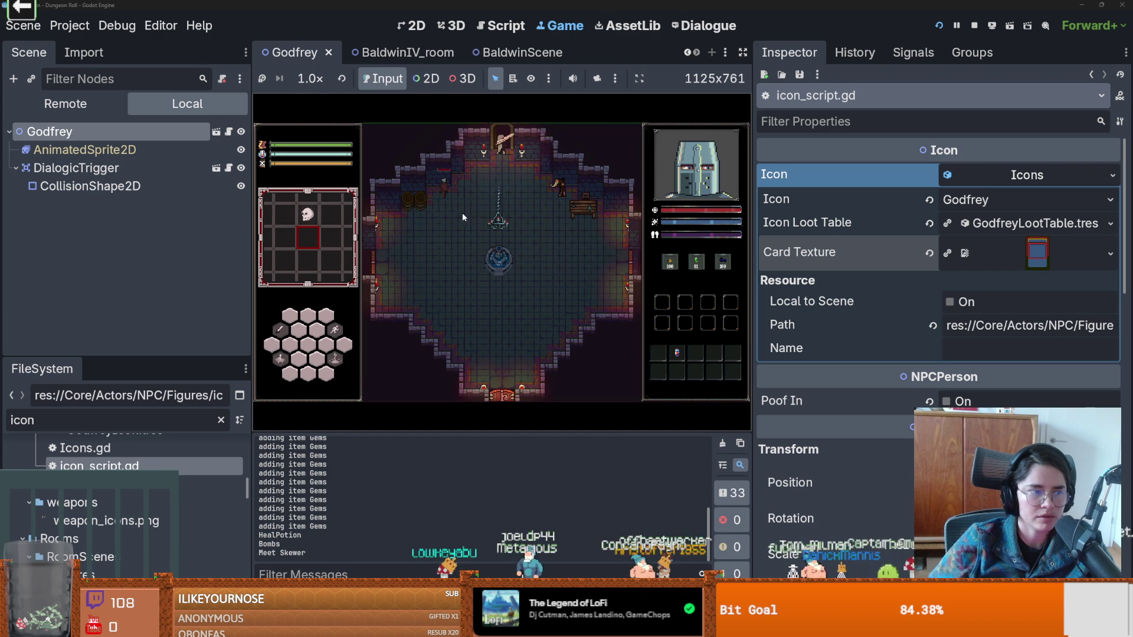
click(511, 259)
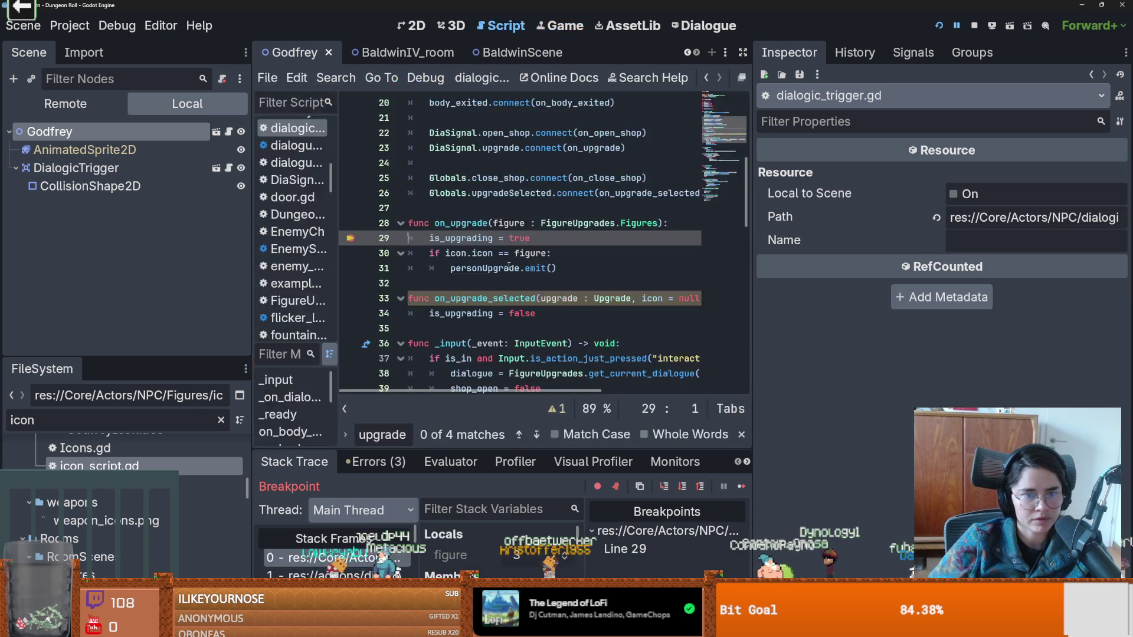
mouse_move(508, 266)
key(F12)
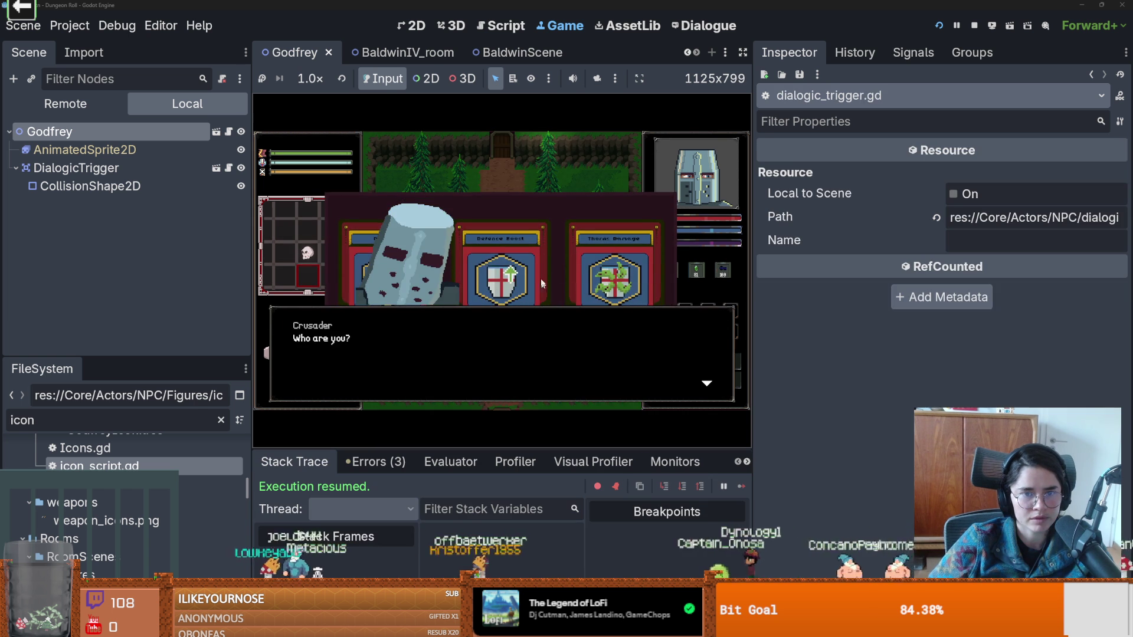
Click through the King's dialogue past the Crusader's farewell, then stop the game.
click(533, 338)
click(530, 343)
click(530, 342)
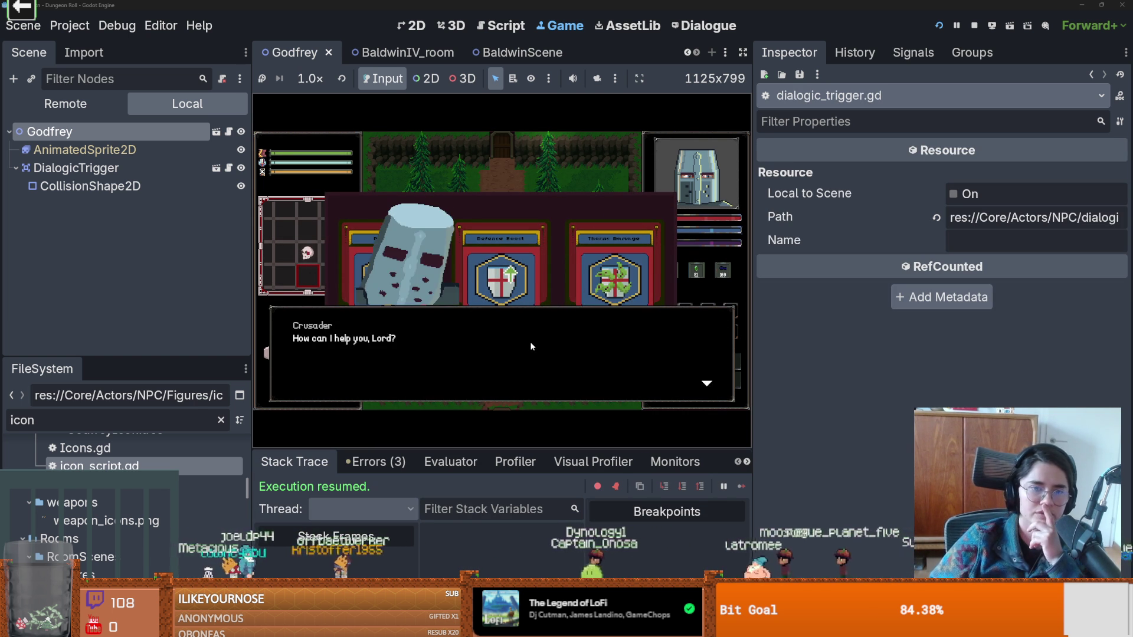
click(530, 341)
click(515, 340)
click(513, 340)
click(511, 338)
click(512, 338)
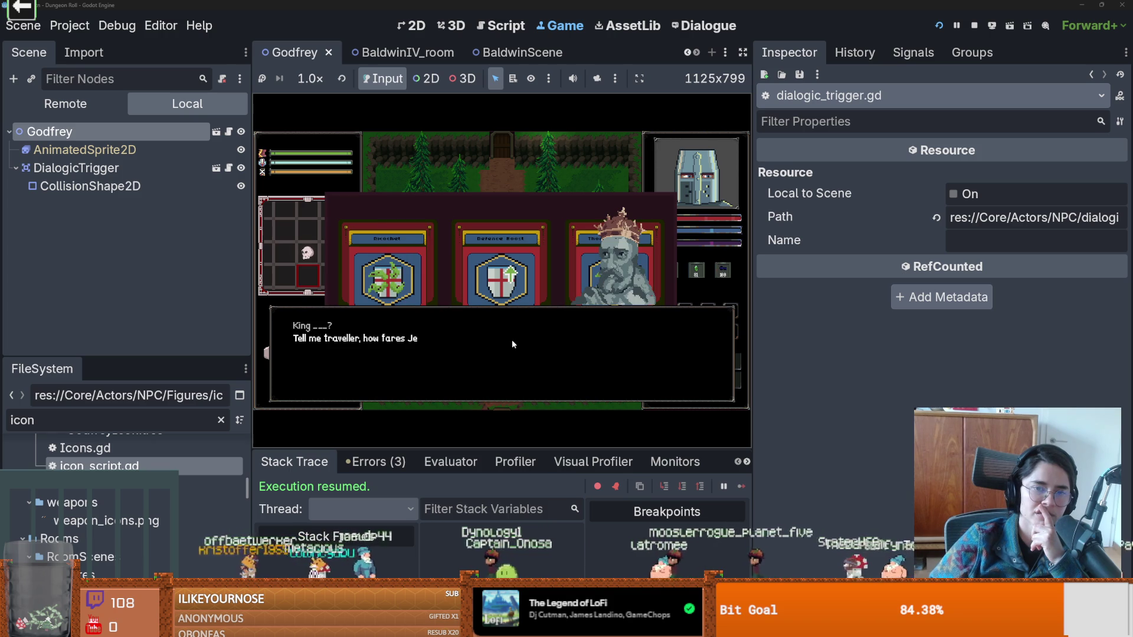
click(974, 26)
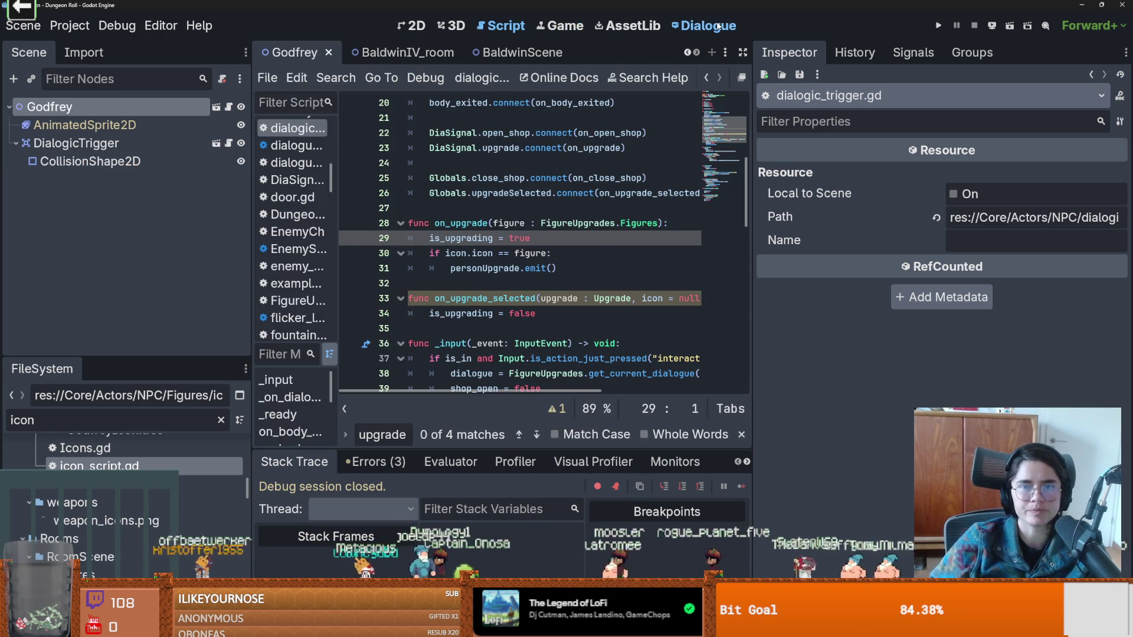
Add an '=> END' line after the upgrade signal to close the Baldwin Upgrades branch.
key(Return)
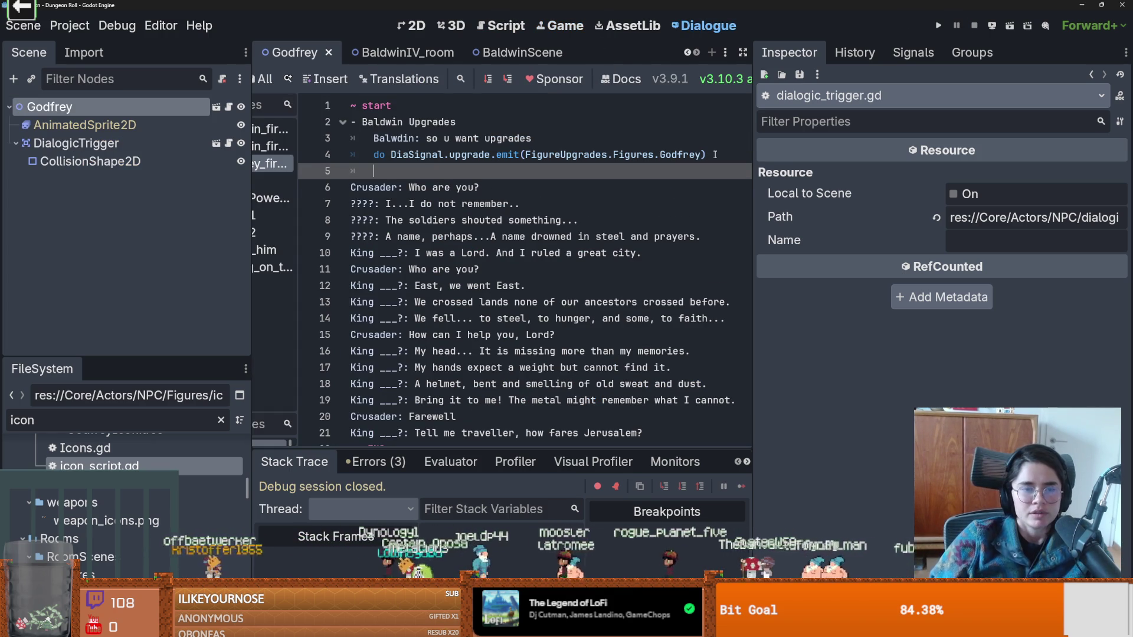
text(_)
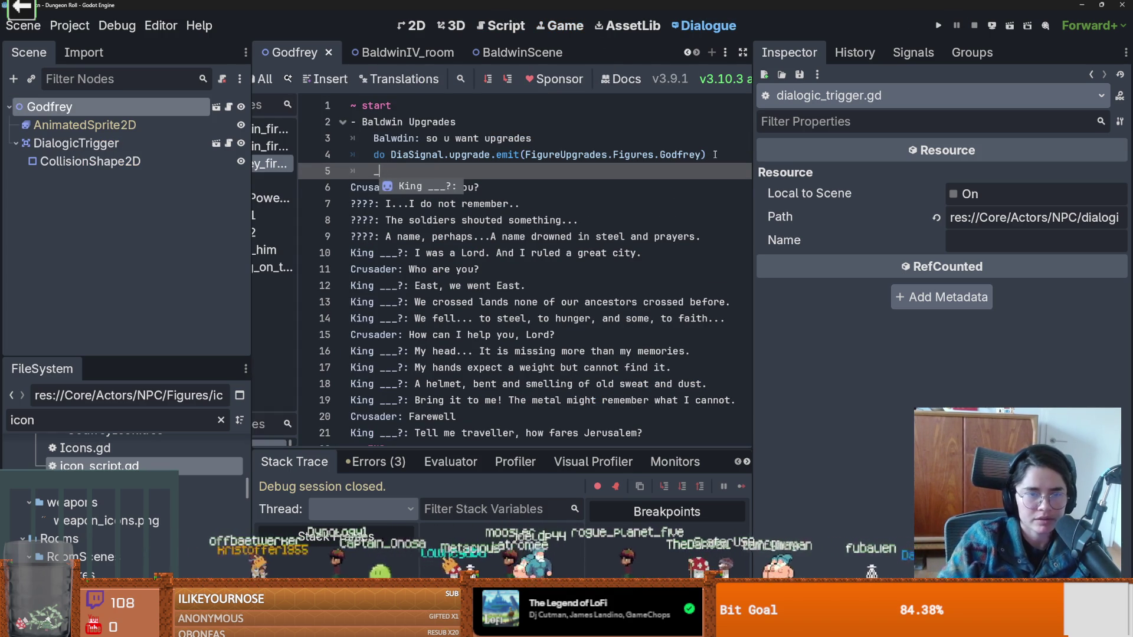
key(BackSpace)
scroll(399, 282, down, 3)
scroll(399, 282, up, 1)
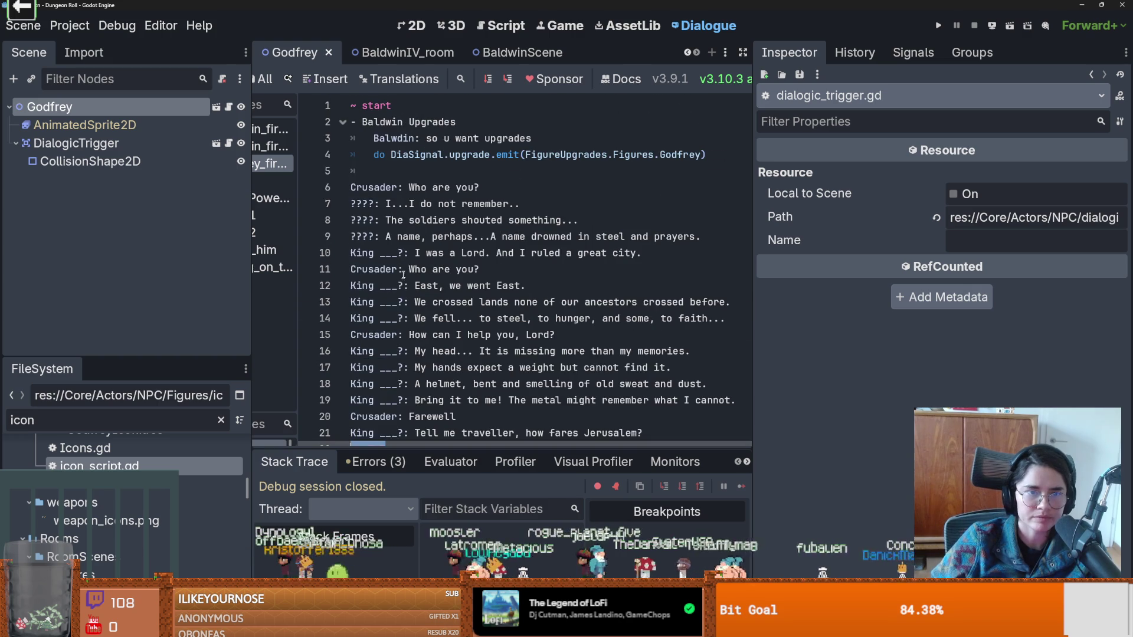
click(424, 171)
text(=> END)
key(Return)
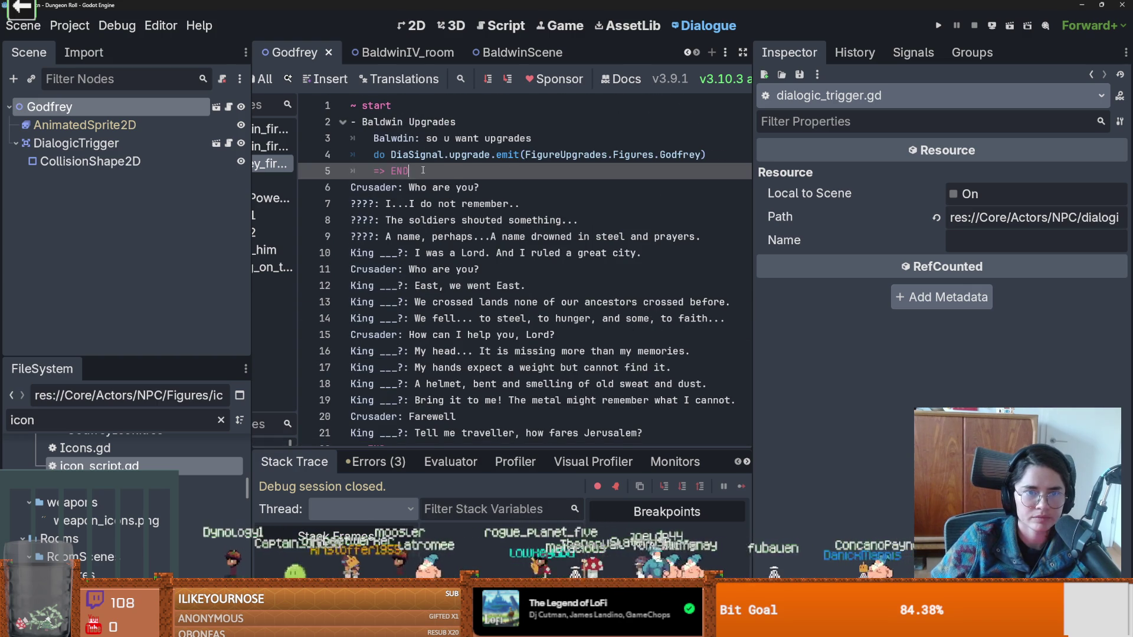
key(Return)
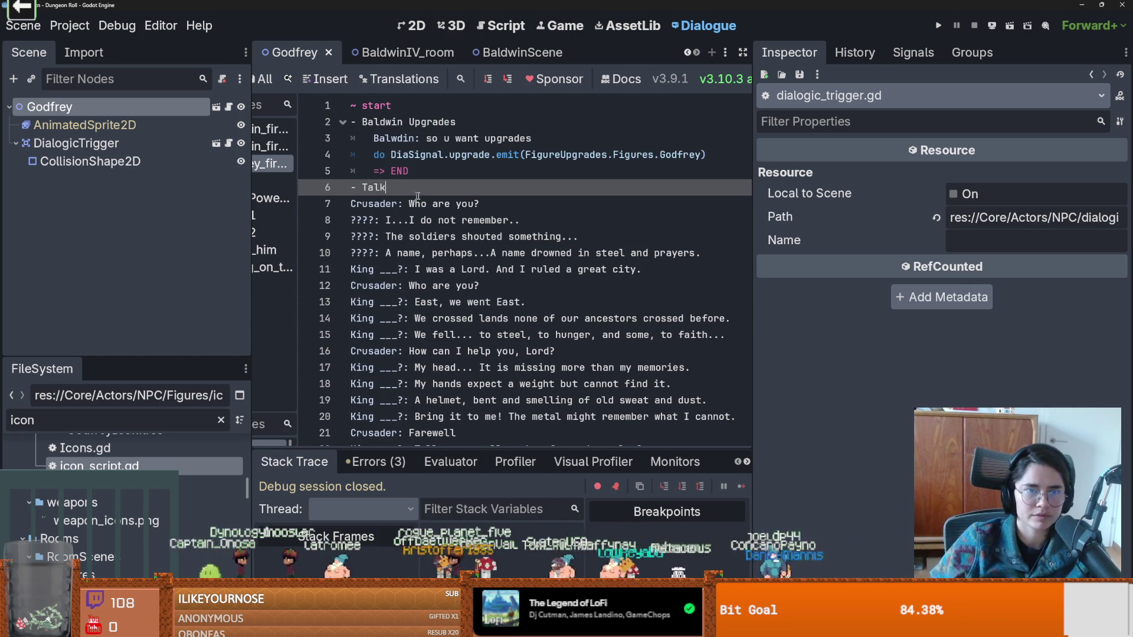
Indent the conversation lines under the Talk option and run the project.
mouse_move(353, 203)
mouse_down()
mouse_move(413, 440)
mouse_move(531, 373)
mouse_up()
key(Tab)
click(455, 285)
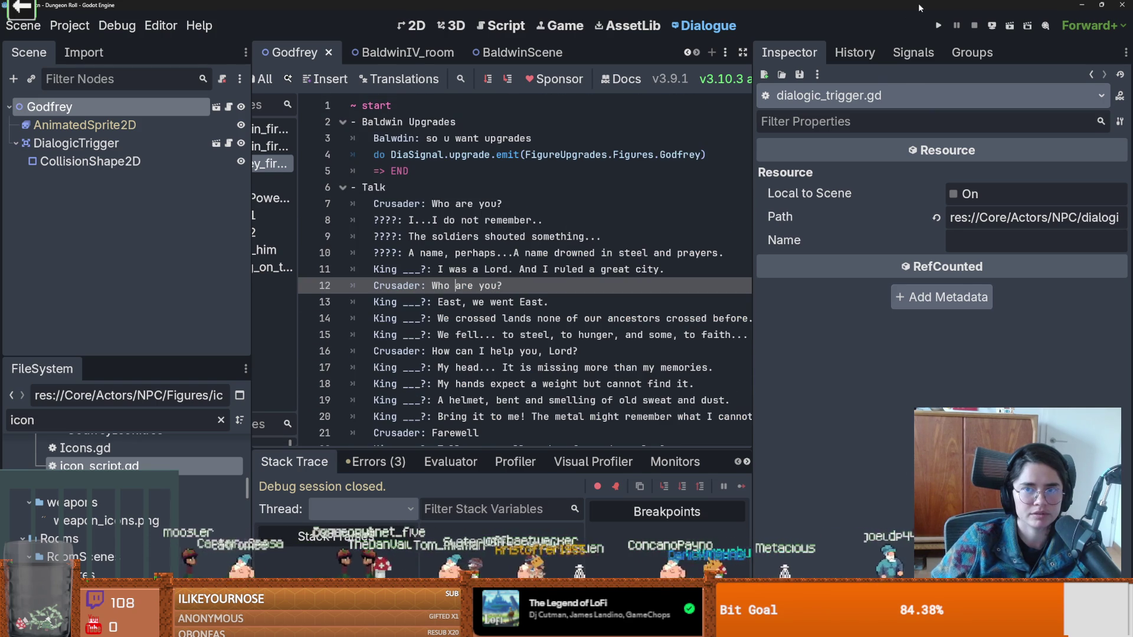
click(942, 25)
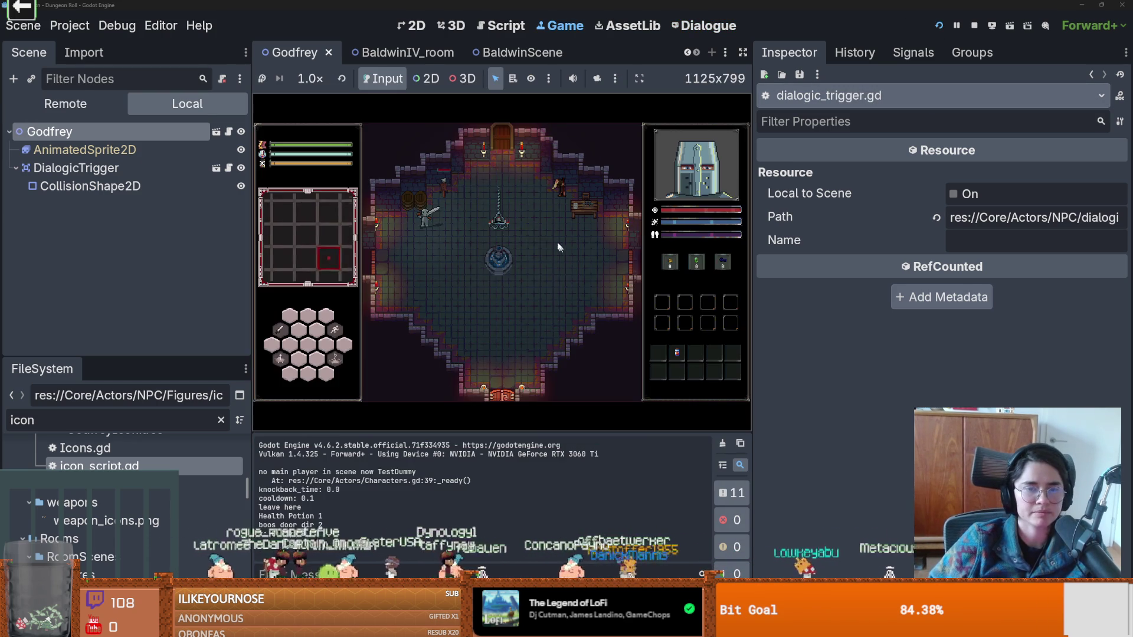
Use the door, reroll the room cards three times, and enter the King NPC's room.
key(e)
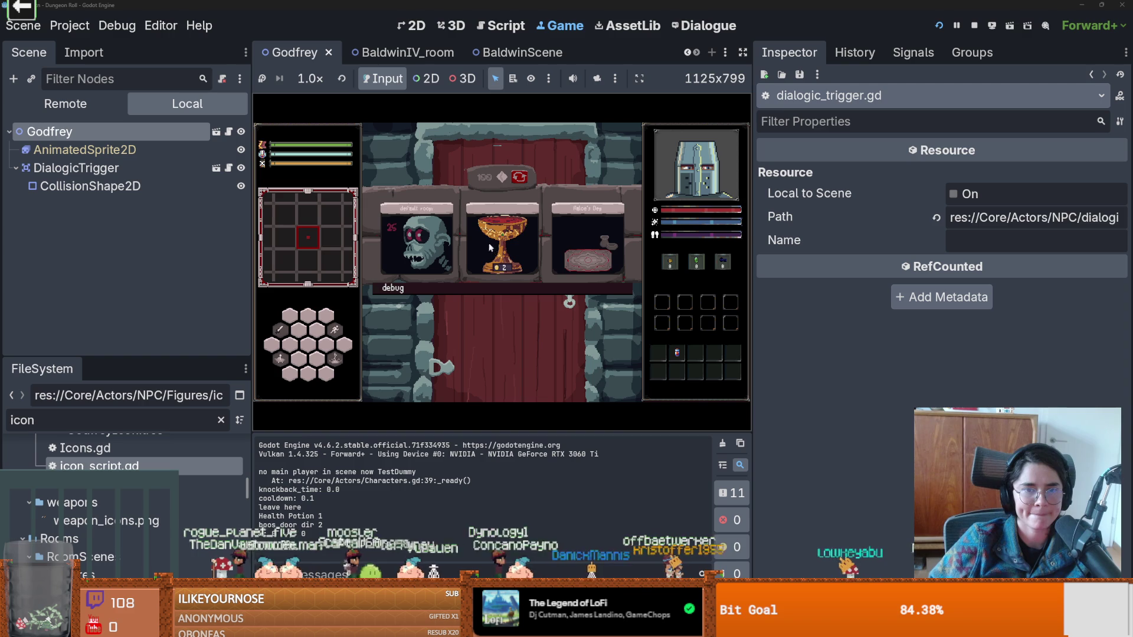
click(520, 177)
click(519, 177)
click(519, 177)
click(519, 177)
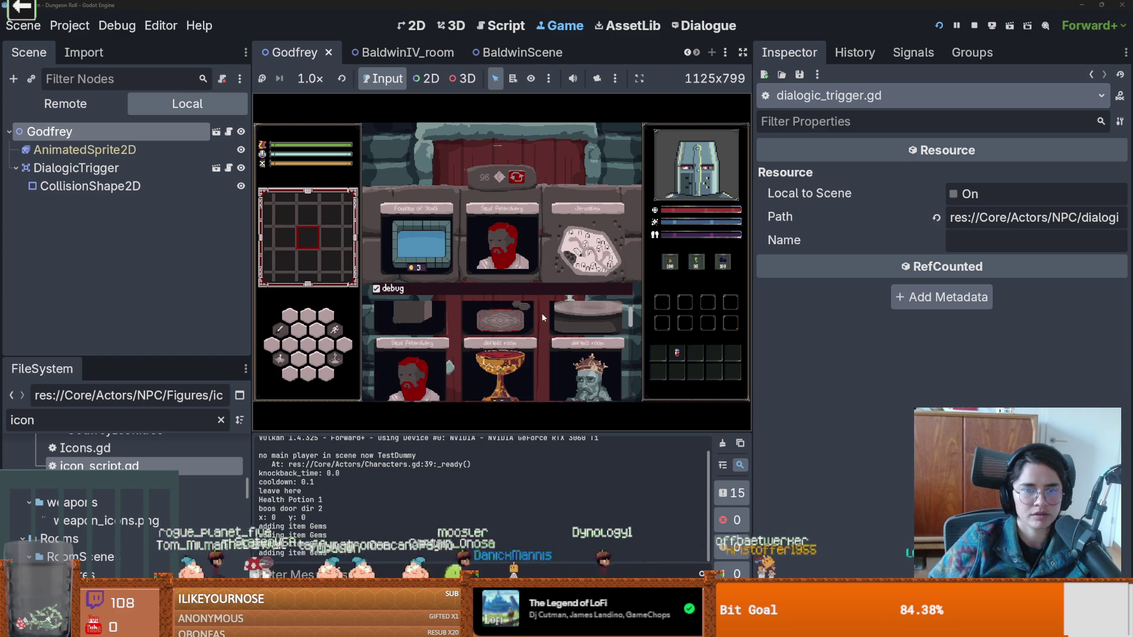
click(578, 360)
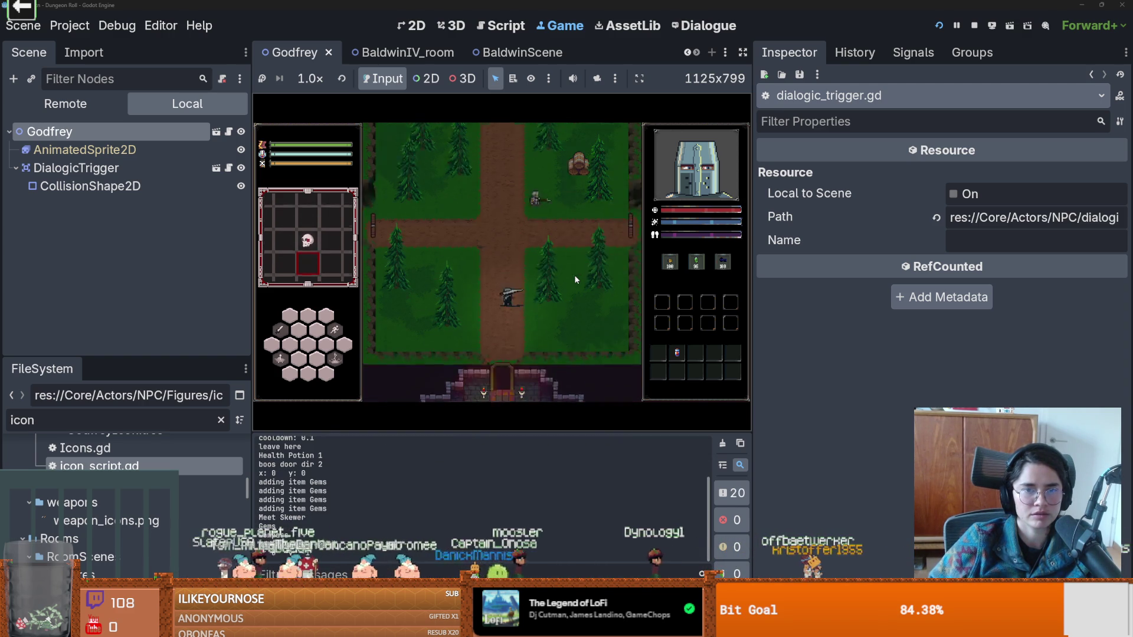
Talk to the NPC, choose Talk, and click through the King's whole conversation.
key(w)
key(e)
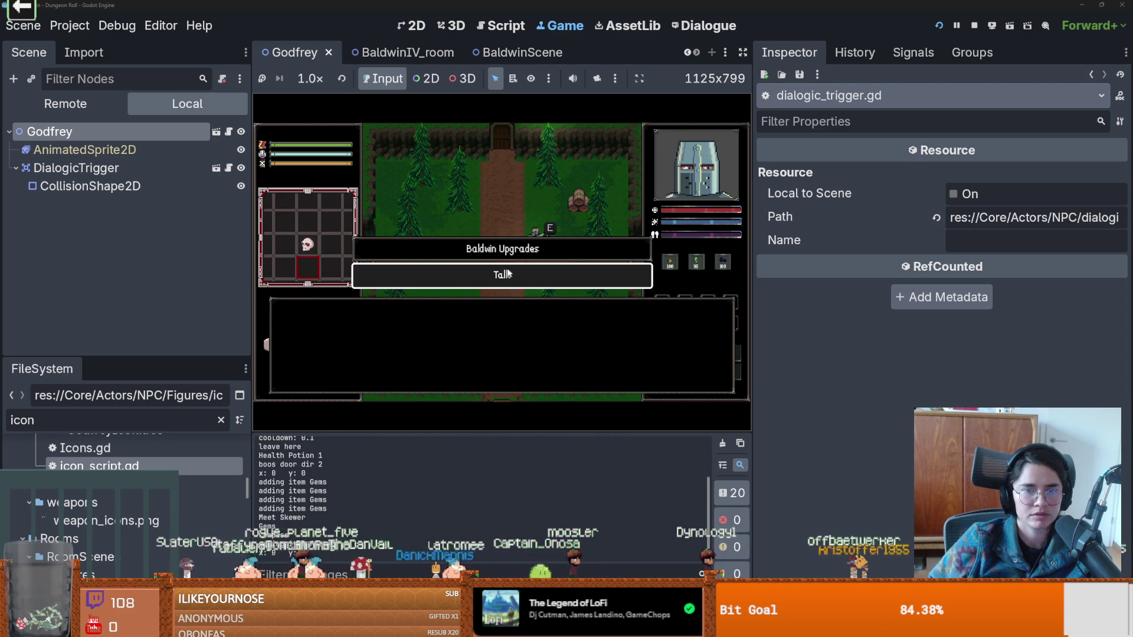
click(504, 274)
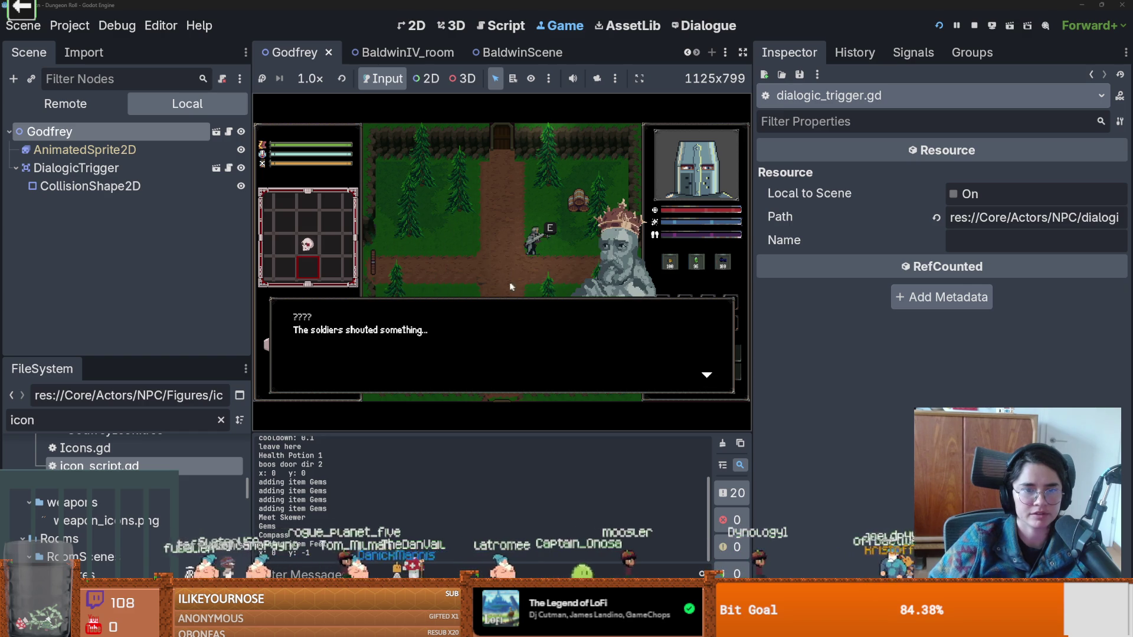
click(511, 304)
click(511, 303)
click(510, 302)
click(510, 303)
click(511, 303)
click(511, 303)
click(511, 302)
click(511, 303)
click(511, 302)
click(511, 302)
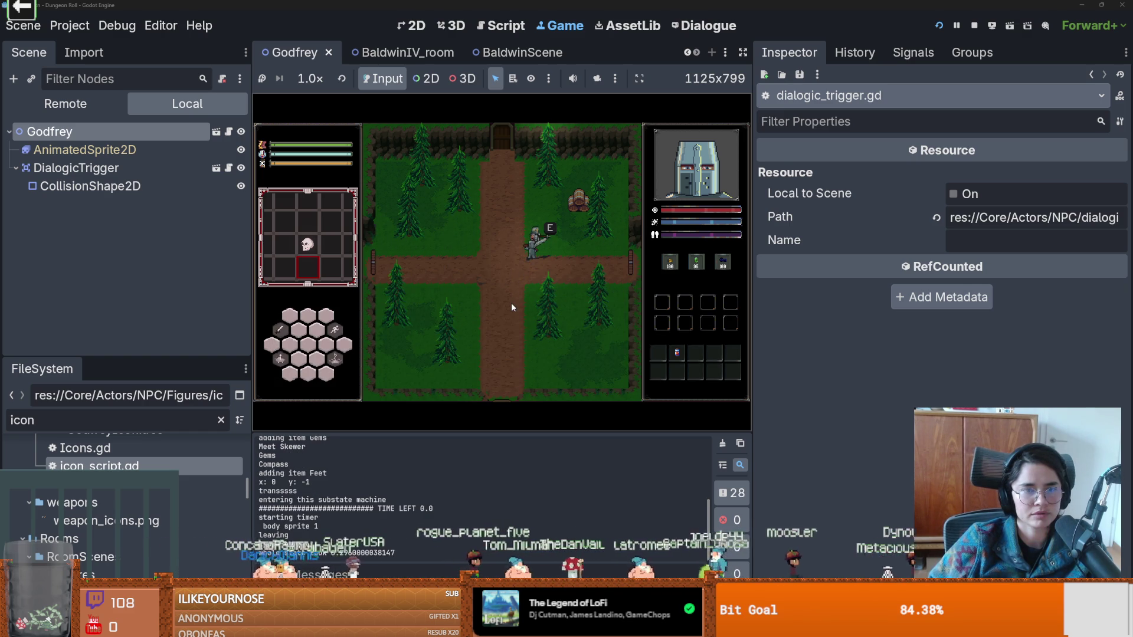
Talk to the NPC again, choose Baldwin Upgrades, and pick the Defence Boost card.
click(511, 303)
click(493, 242)
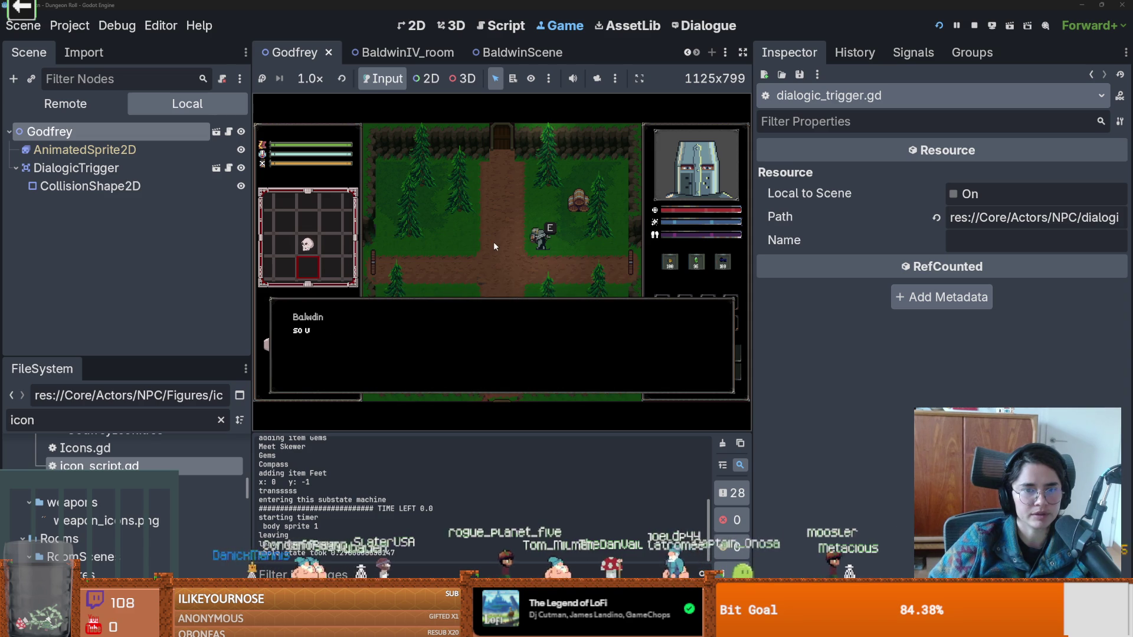
click(473, 319)
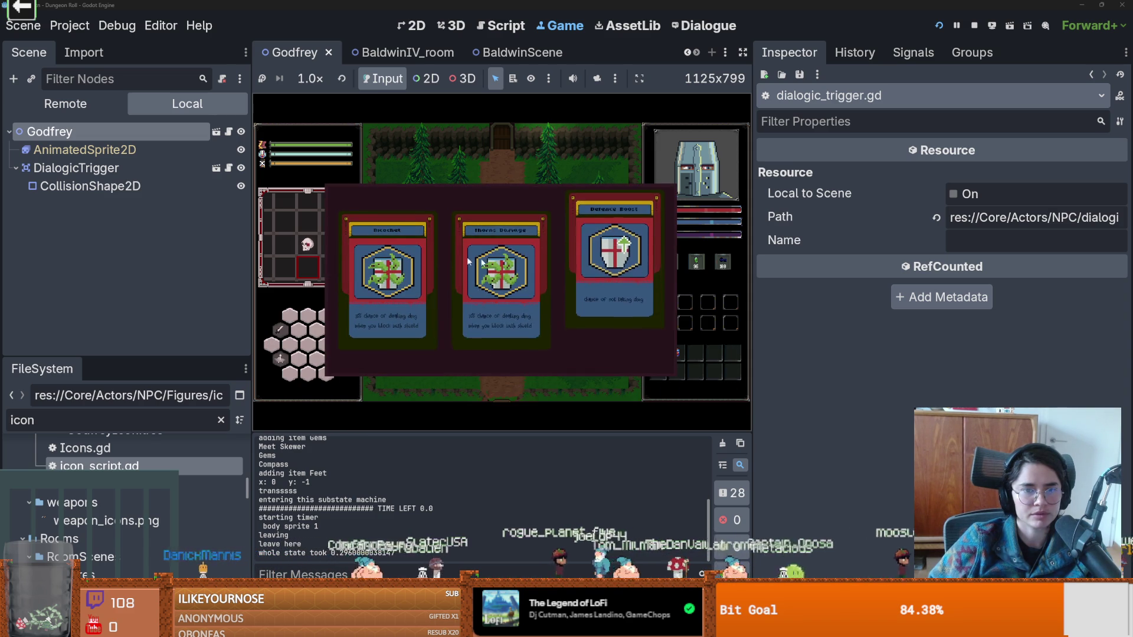
click(608, 272)
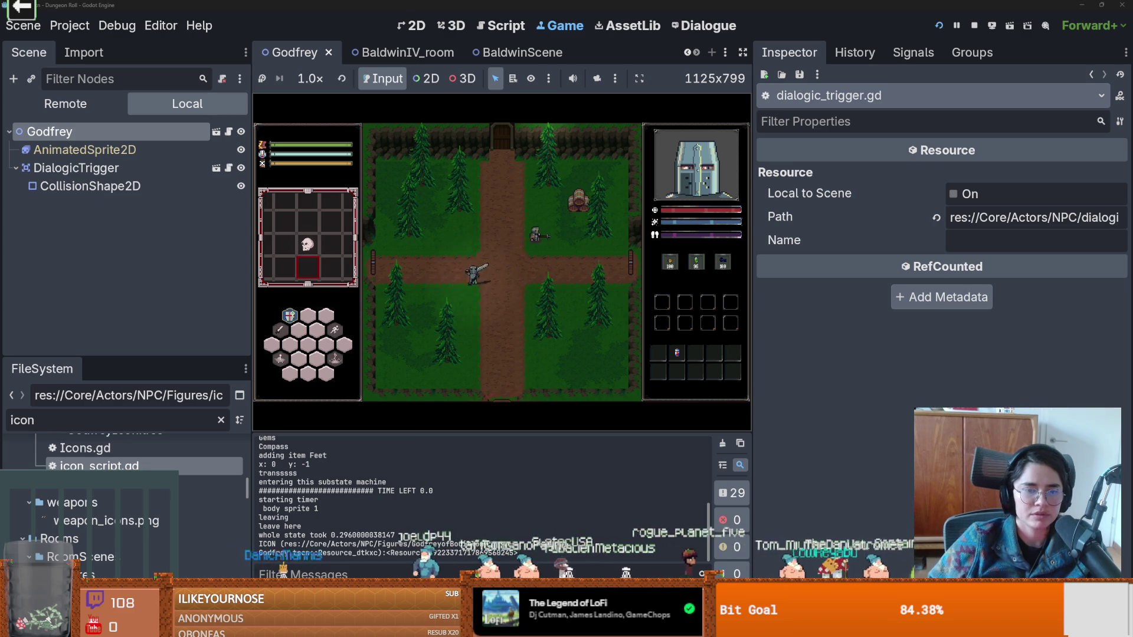
mouse_move(287, 312)
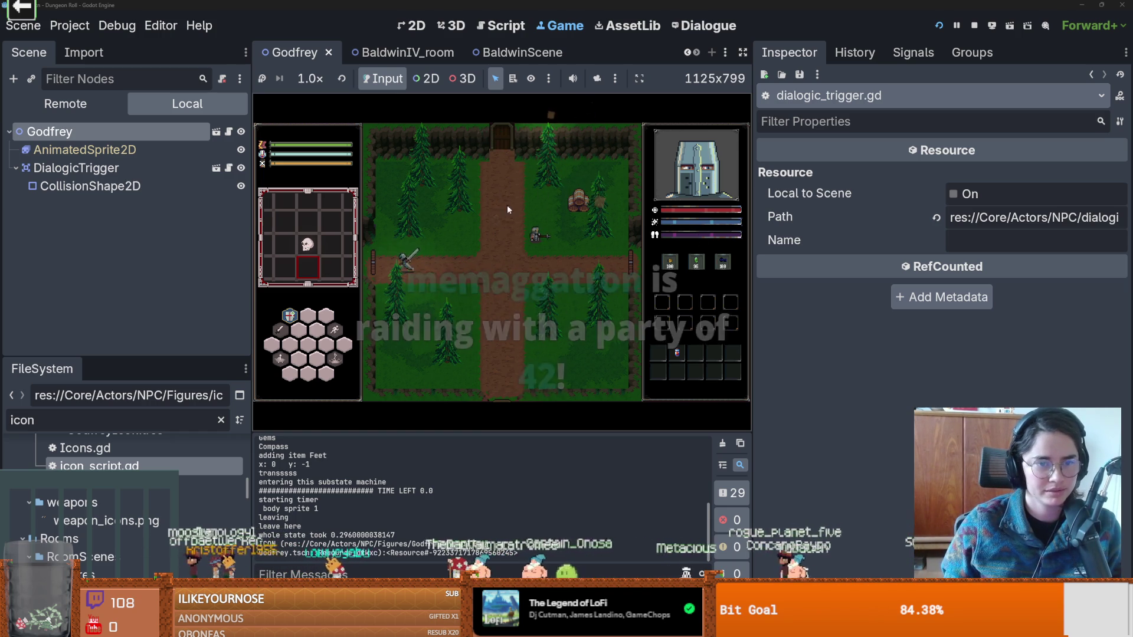
Stop the game and switch to the BaldwinScene tab with a wider dialogue editor.
click(974, 25)
click(488, 56)
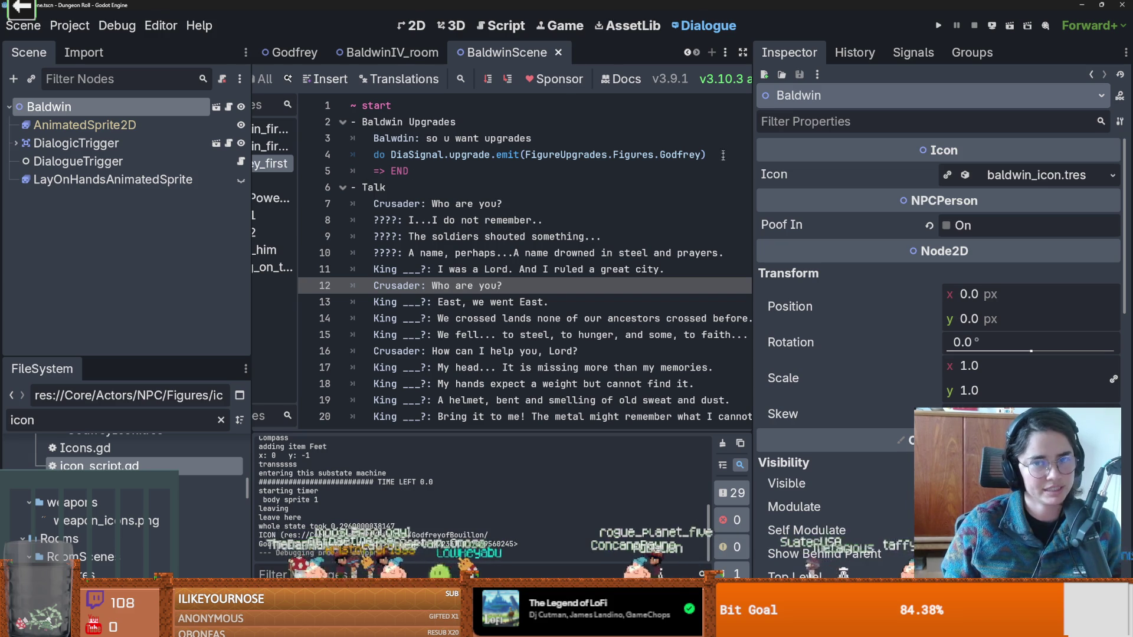
mouse_move(756, 209)
mouse_down()
mouse_move(911, 207)
mouse_move(872, 195)
mouse_up()
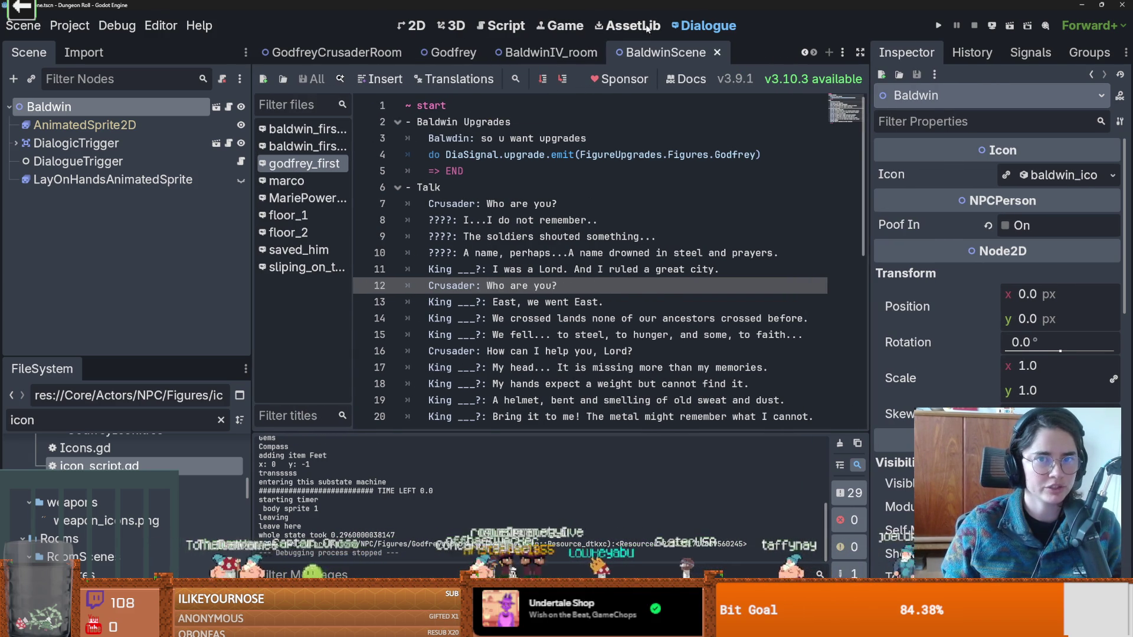
Untick 'Embed Game on Next Play' in the Game workspace and relaunch the project.
click(540, 27)
click(639, 78)
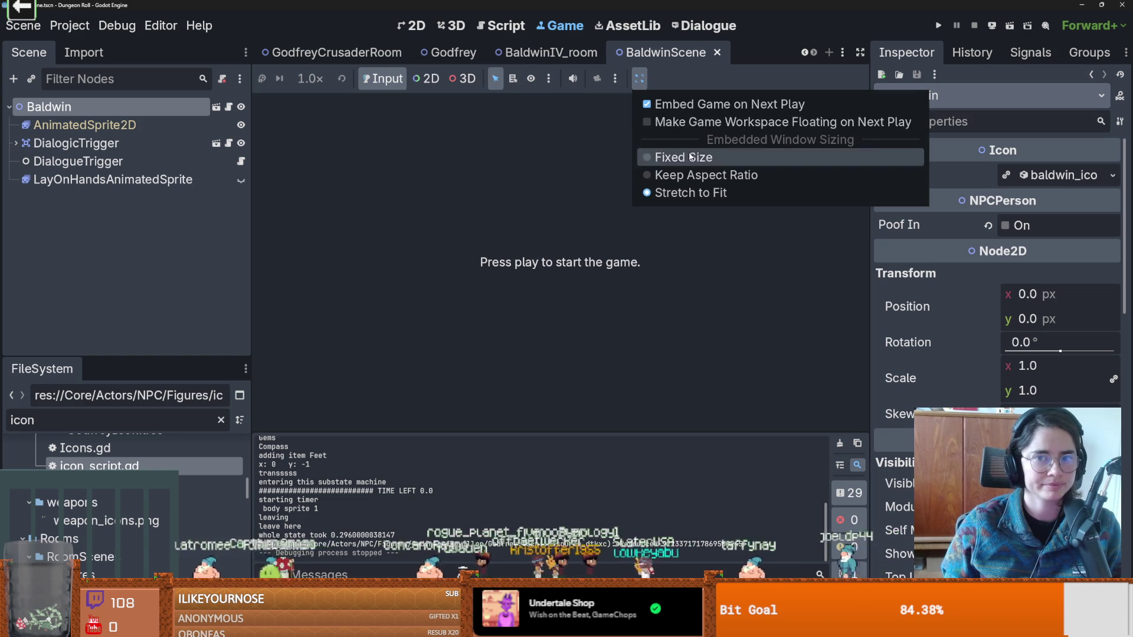
click(677, 105)
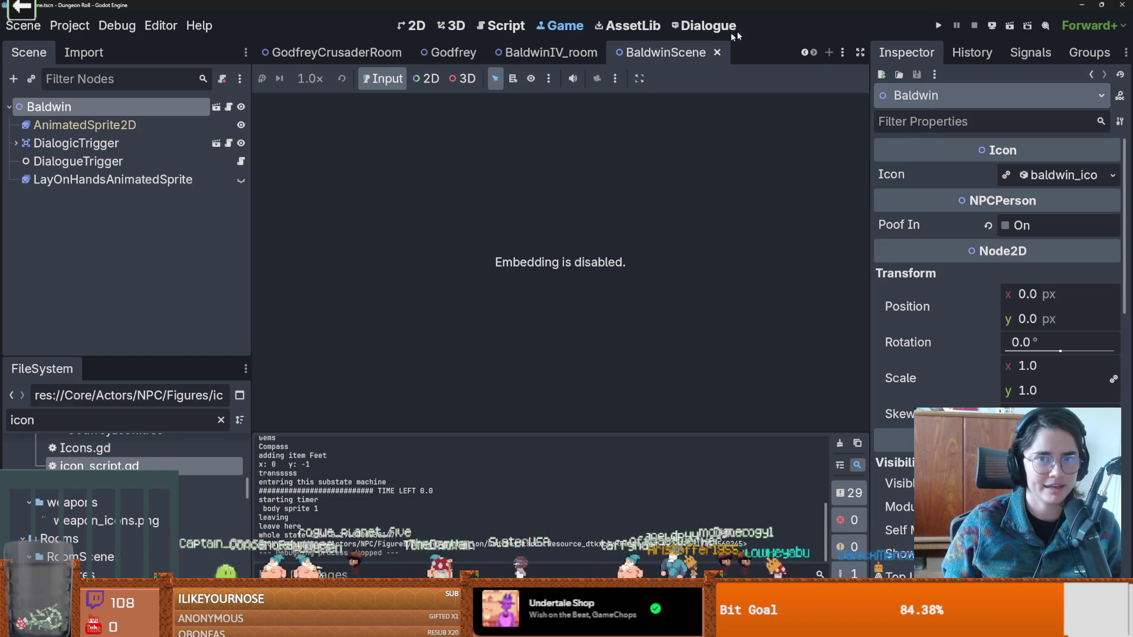
click(938, 25)
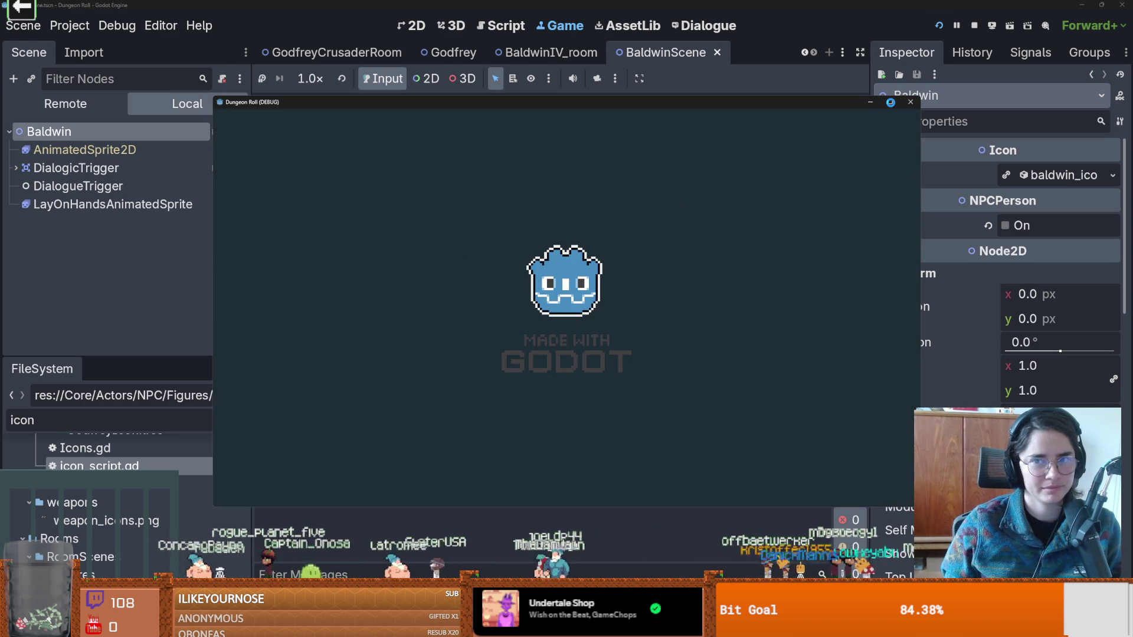
Maximize the game window, walk the knight to the top door and pick the next debug room.
click(891, 102)
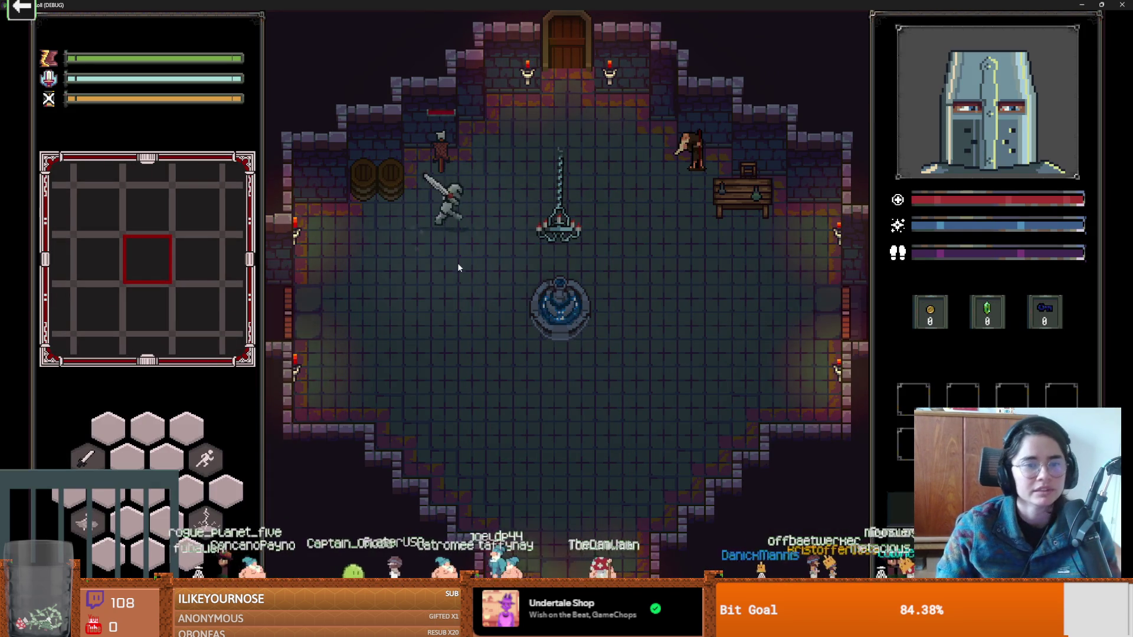
key(d)
key(s)
key(a)
key(w)
key(d)
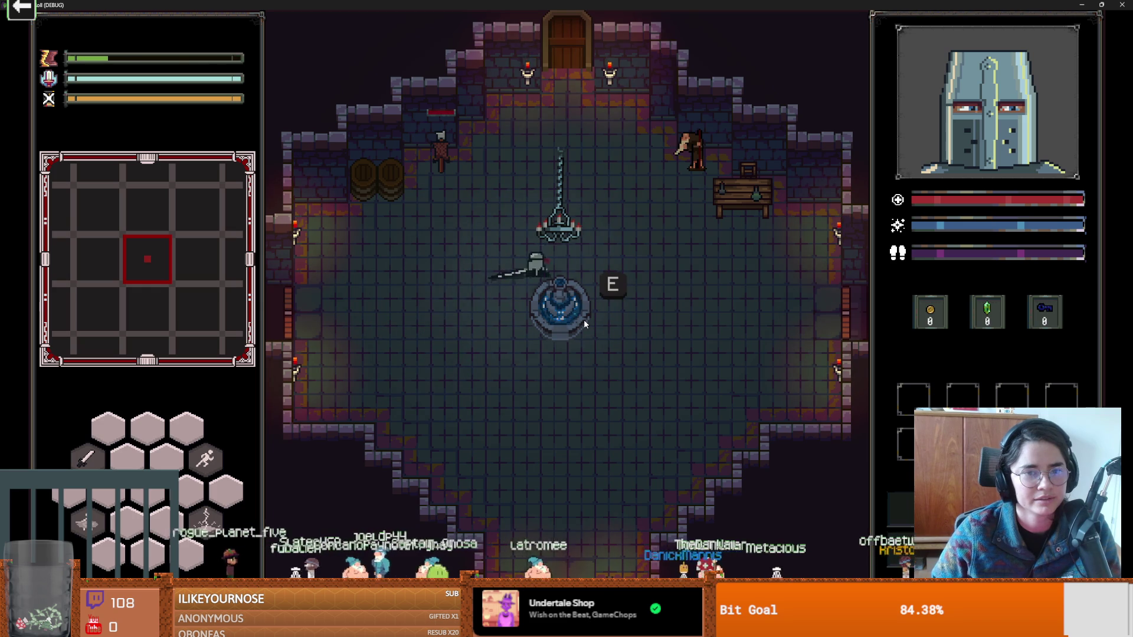
key(w)
key(a)
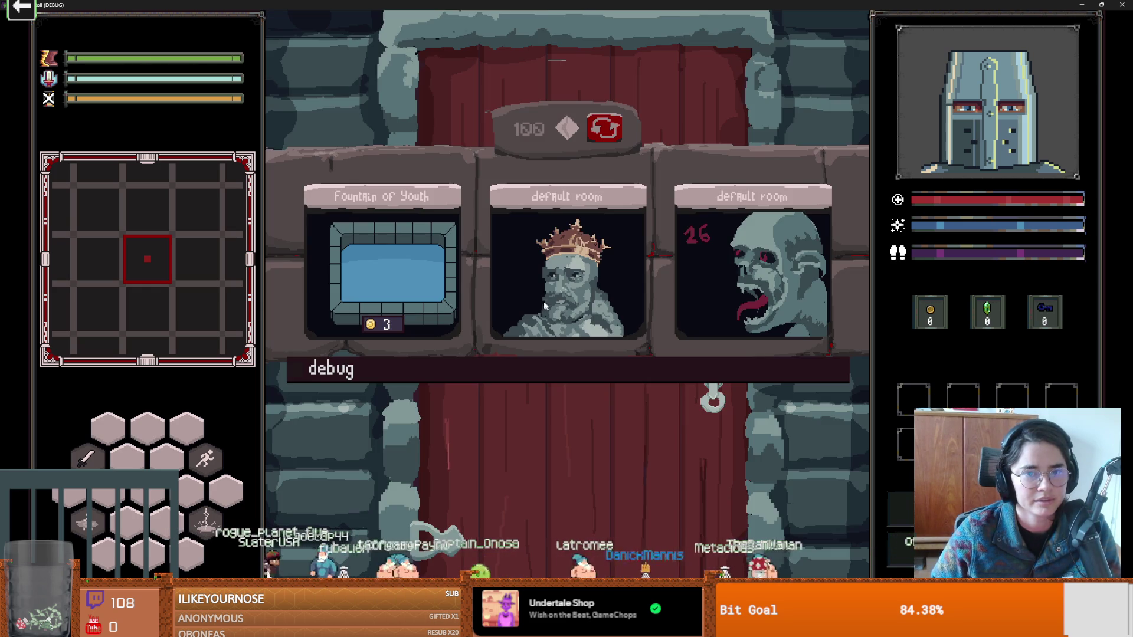
click(596, 378)
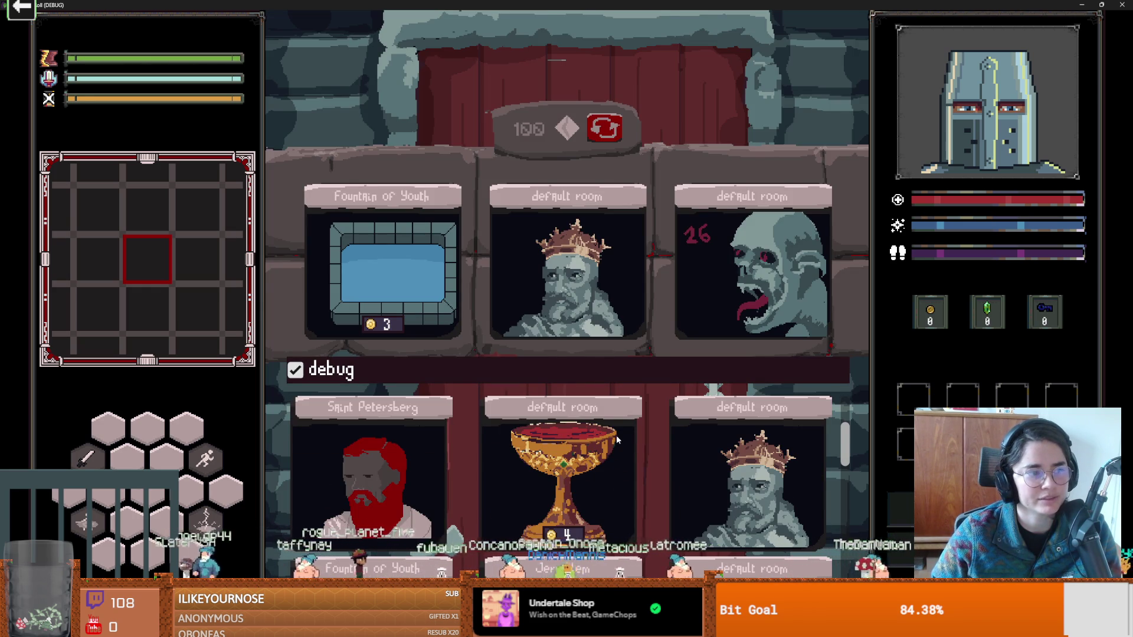
scroll(691, 415, down, 2)
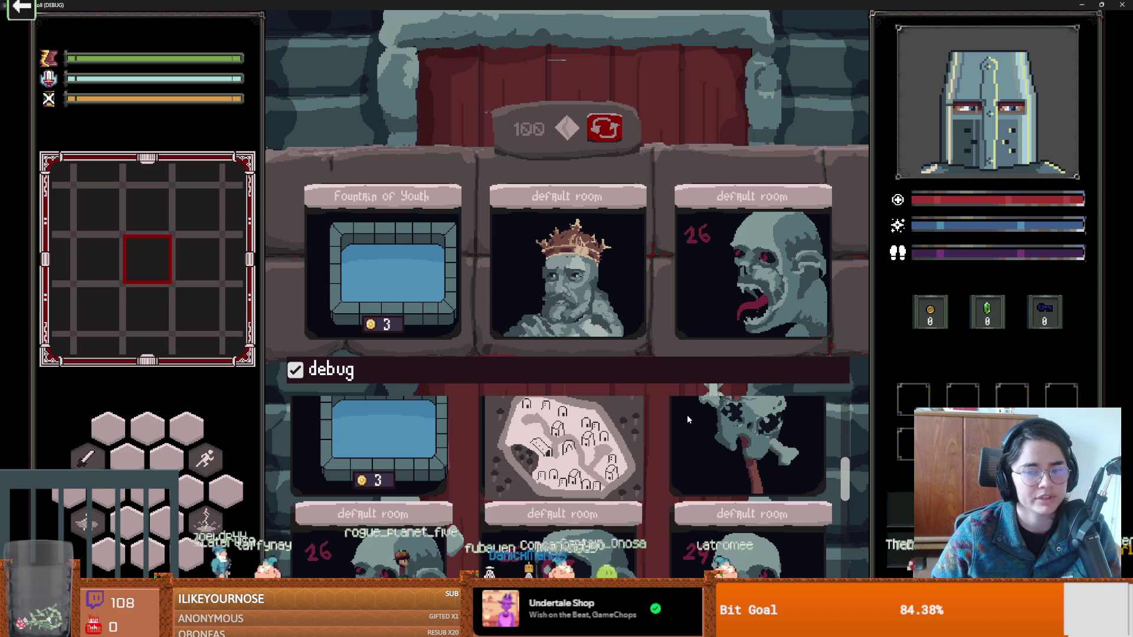
click(574, 431)
Enter the sandy room and kill the goblin on the stairs with lightning and sword slashes.
key(w)
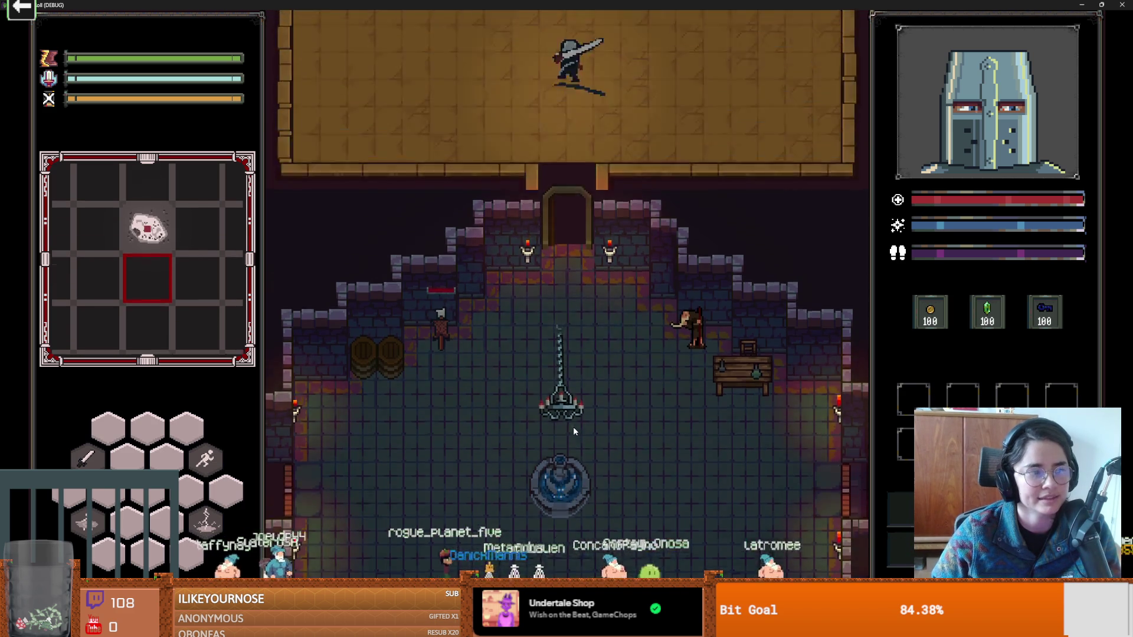
key(a)
key(w)
key(d)
key(e)
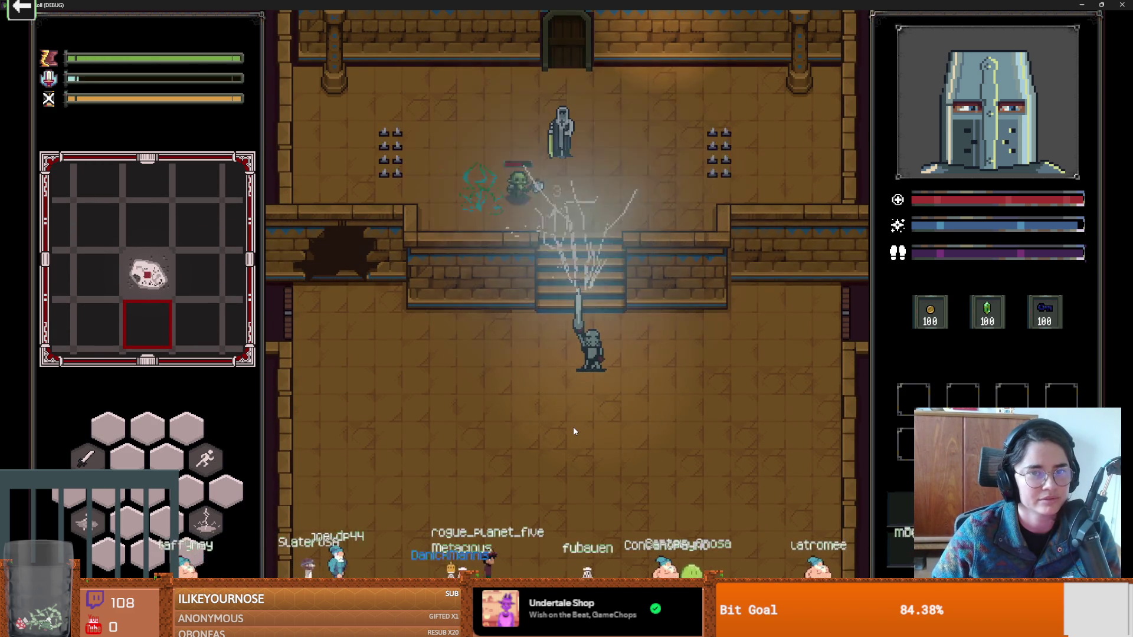
click(478, 264)
key(s)
key(a)
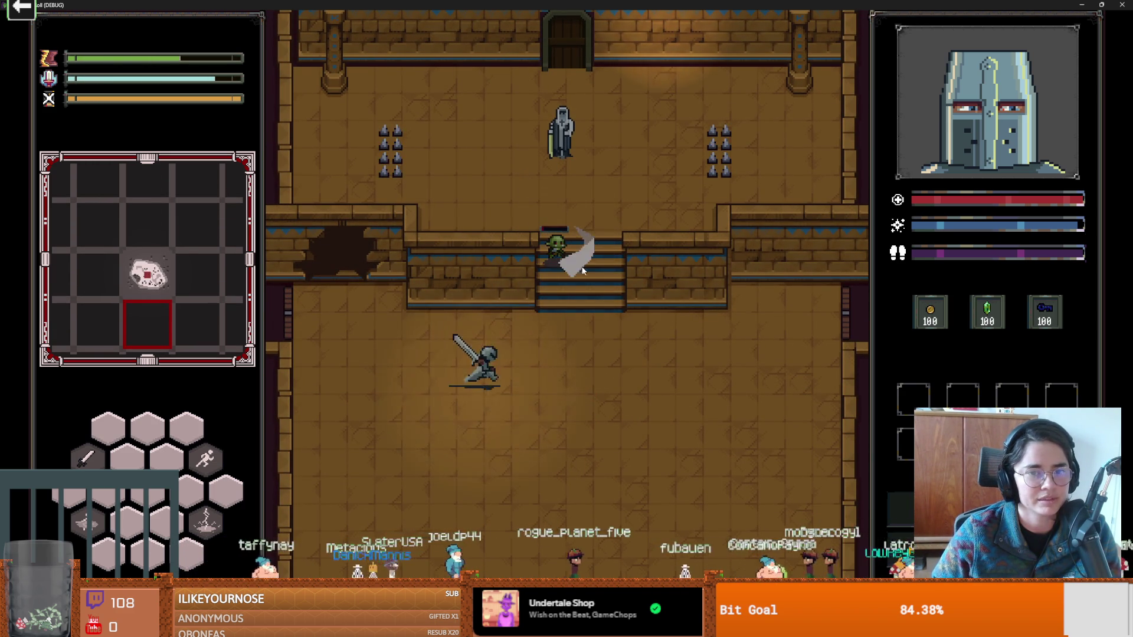
key(w)
key(d)
click(565, 243)
Walk up to Baldwin and ask him for upgrades.
key(w)
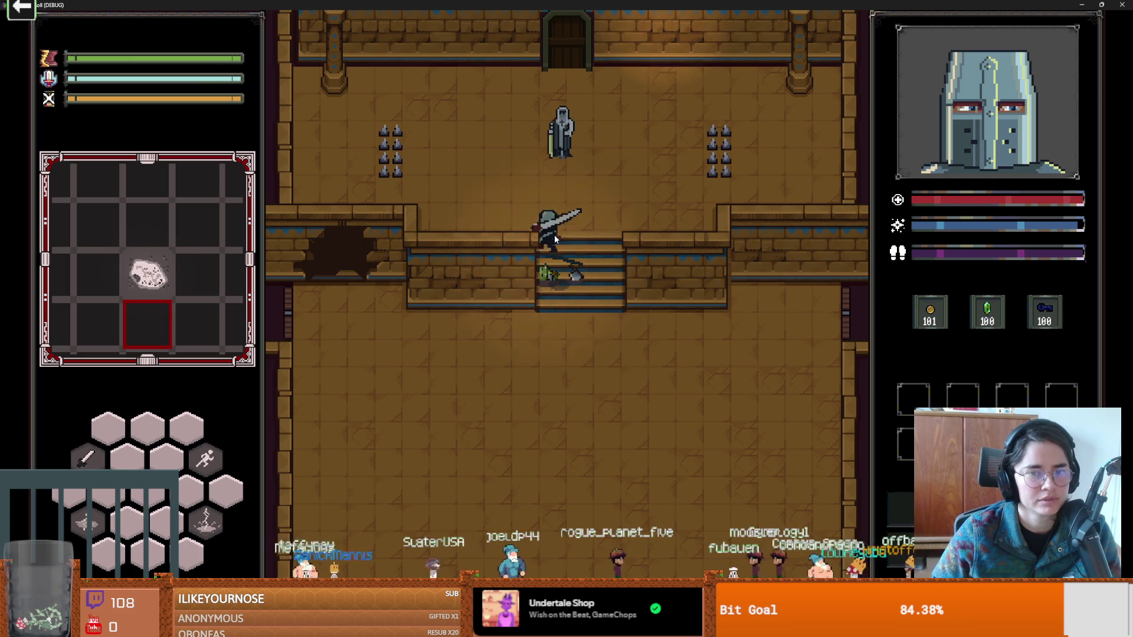
key(e)
click(522, 303)
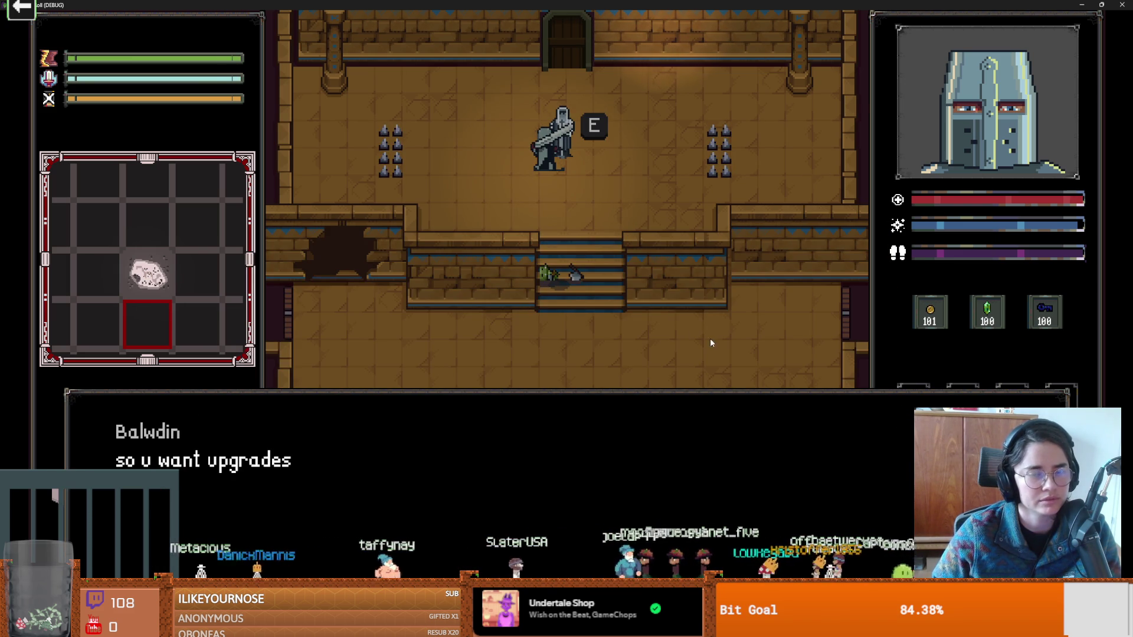
Take Baldwin's Holy Dash upgrade and test it by rolling back and forth across the floor.
click(530, 304)
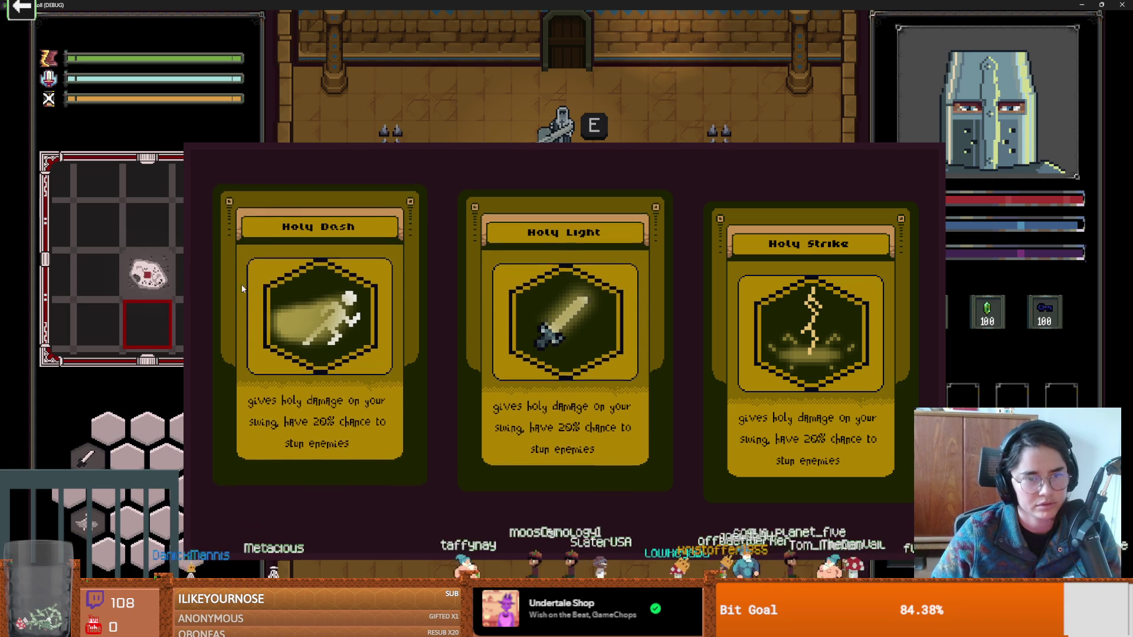
click(318, 301)
key(s)
key(space)
key(a)
key(d)
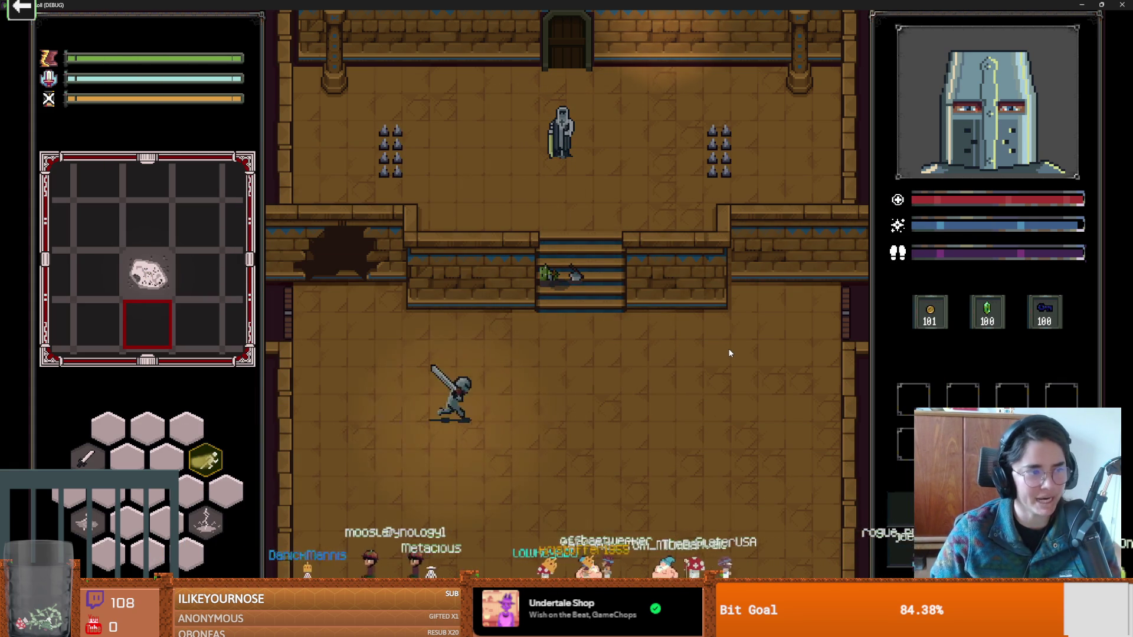
key(space)
key(a)
key(space)
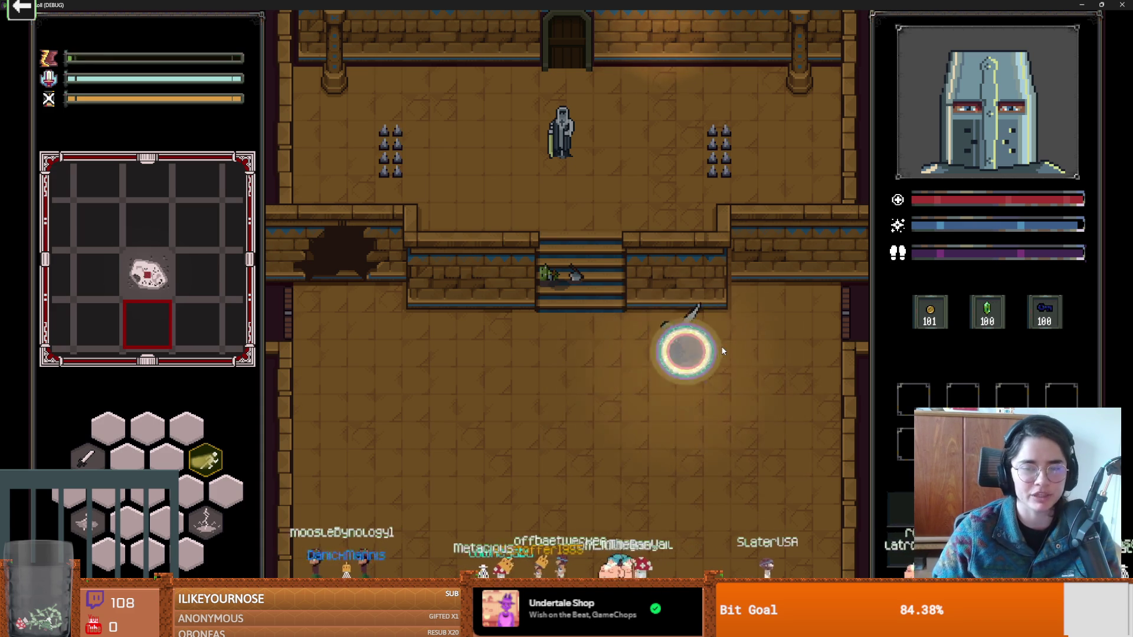
key(space)
Walk to the left wall exit and choose a new room to load.
key(a)
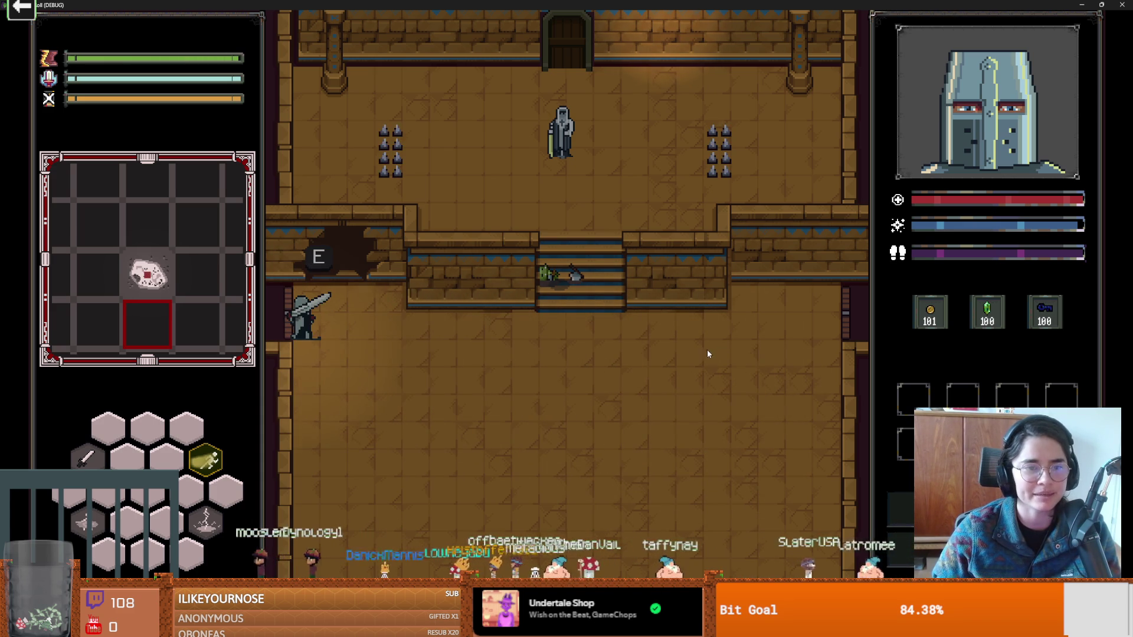
key(e)
key(Return)
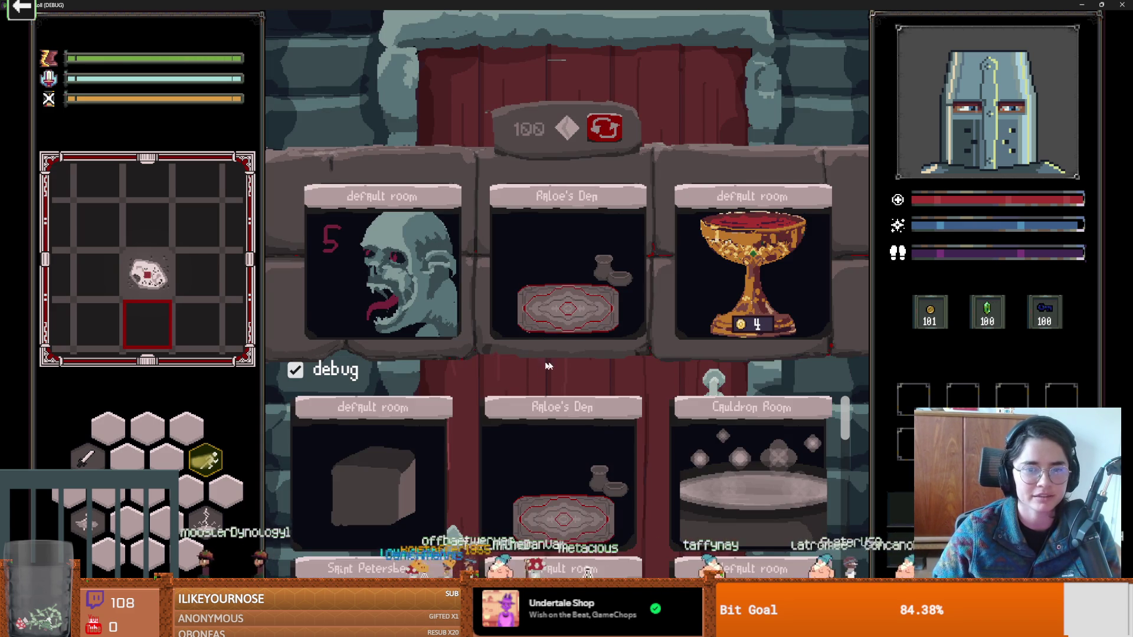
click(538, 361)
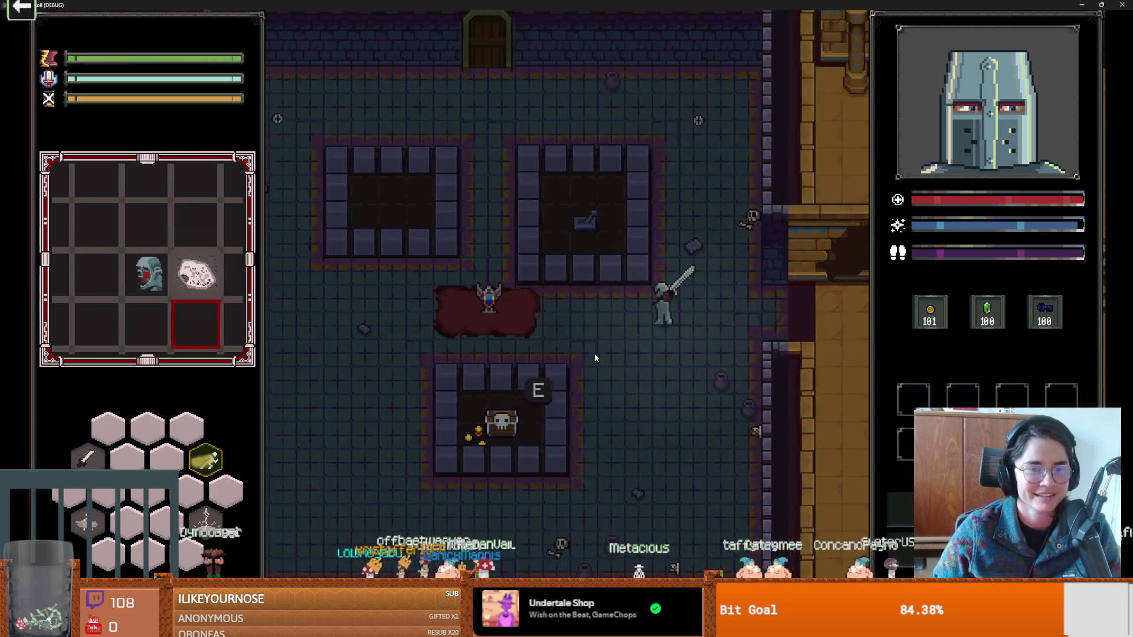
Fight the skeleton with sword swings and lightning around the red rug.
key(d)
key(a)
click(601, 345)
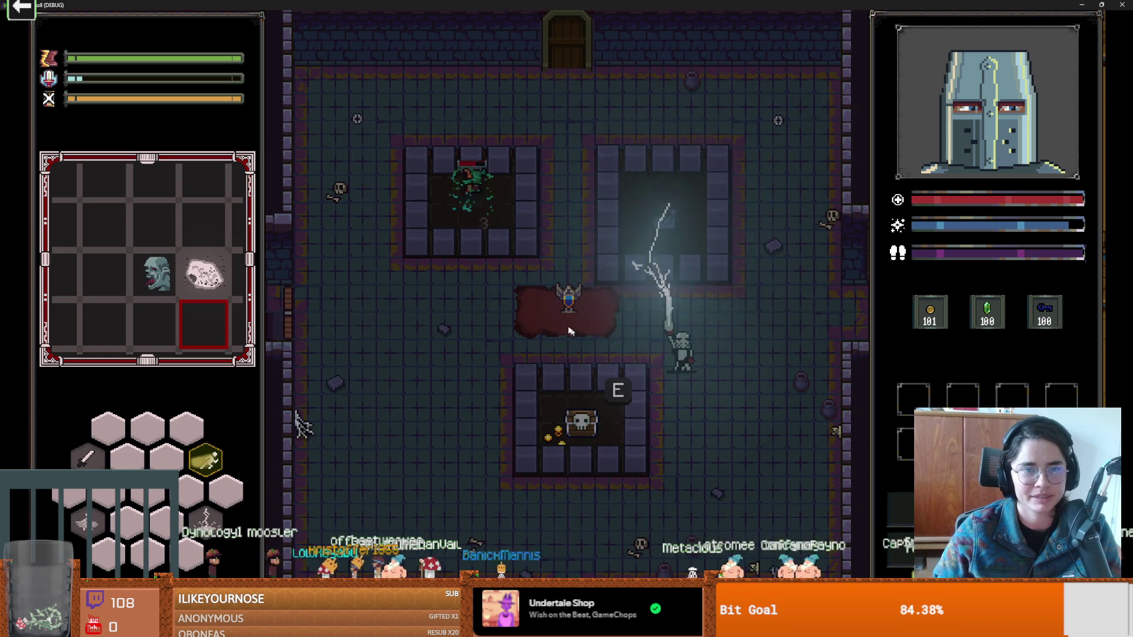
key(a)
key(w)
click(445, 294)
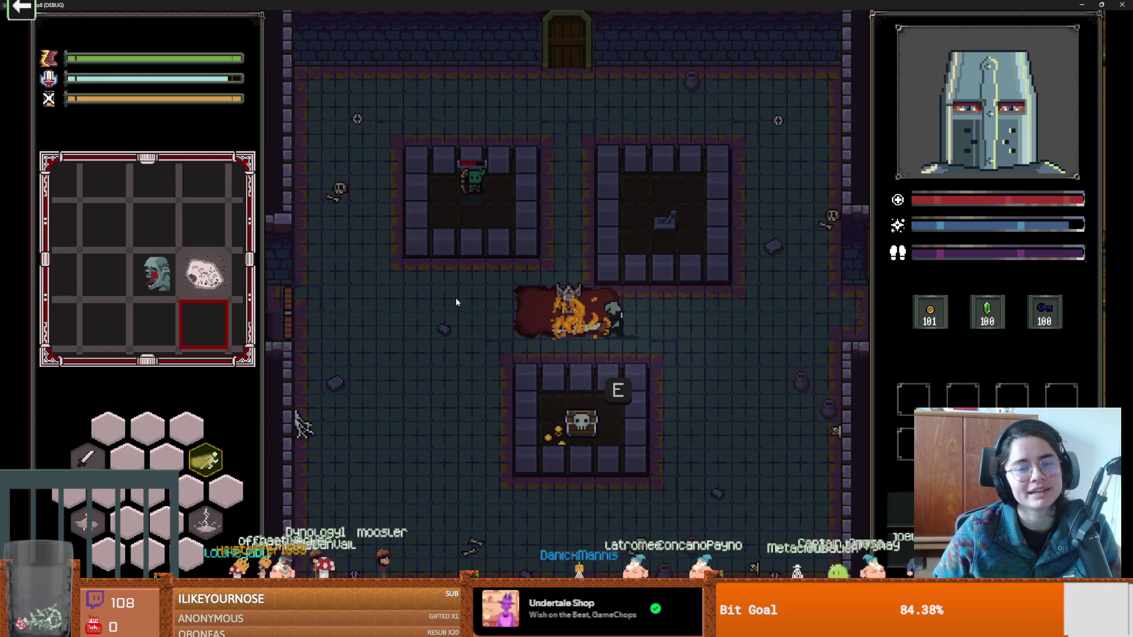
click(470, 302)
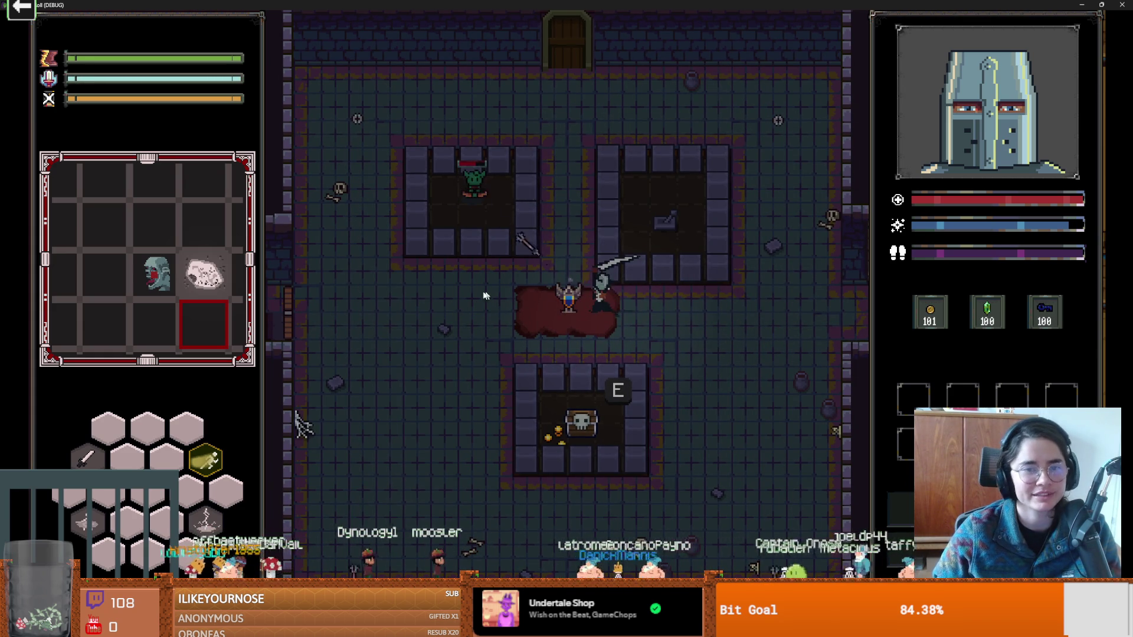
click(470, 293)
click(487, 270)
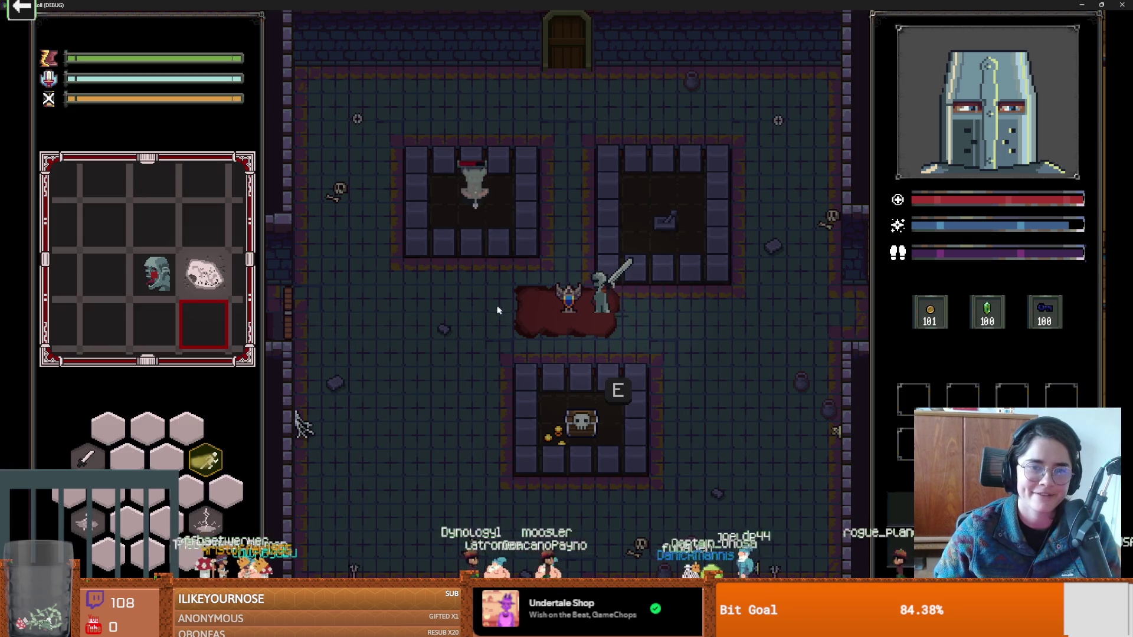
click(495, 307)
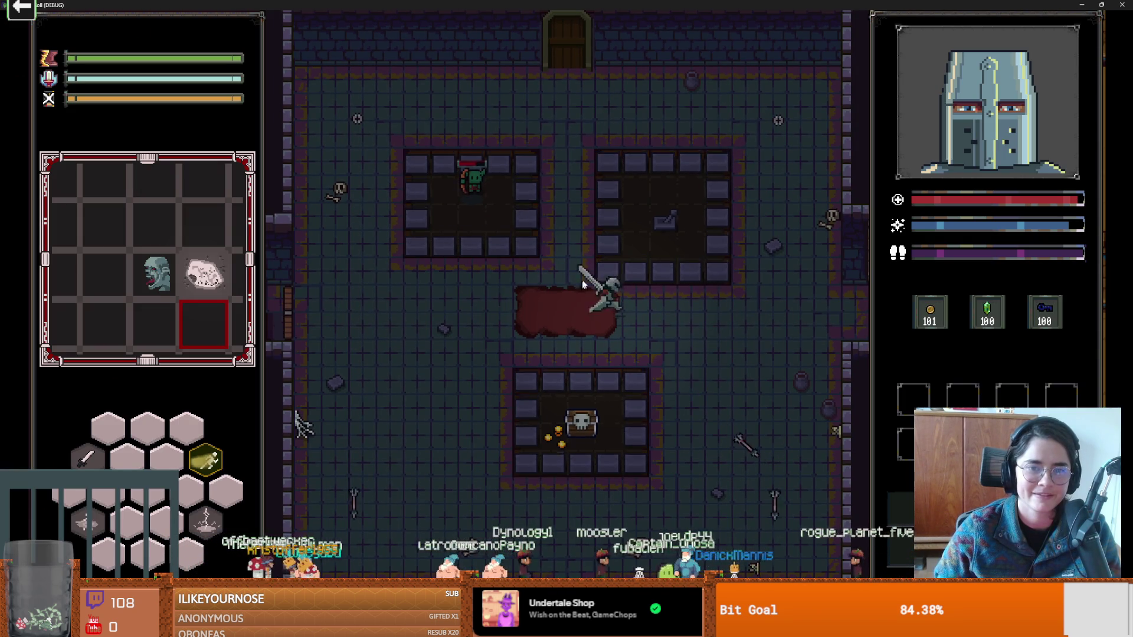
Dash through the upper pens, then leave fullscreen and close the running game window.
key(w)
key(space)
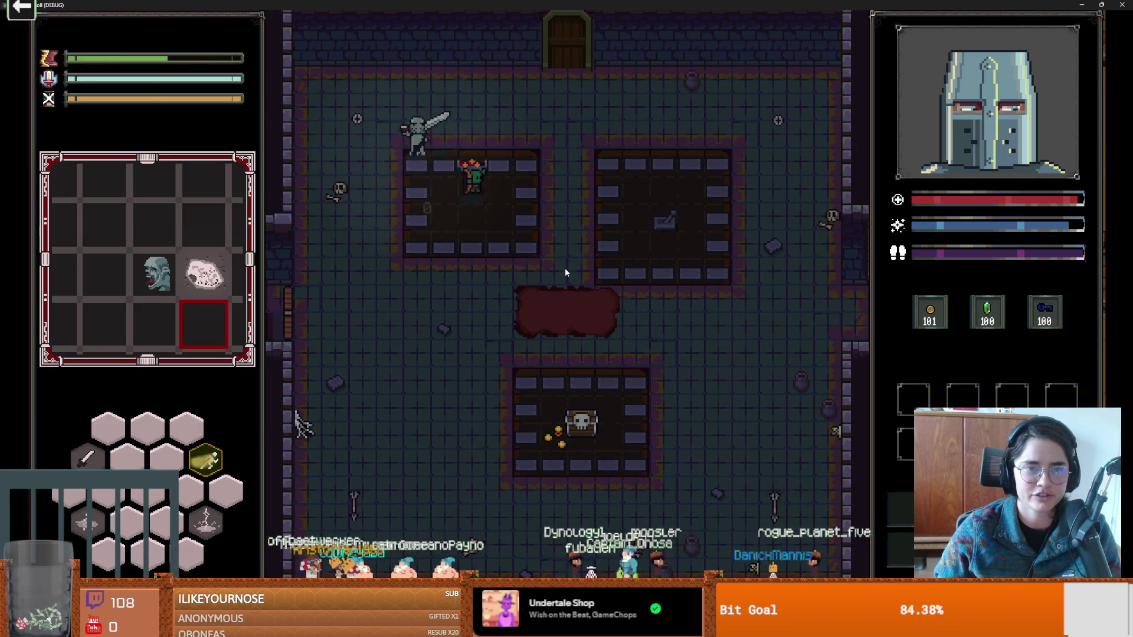
key(a)
key(d)
click(593, 268)
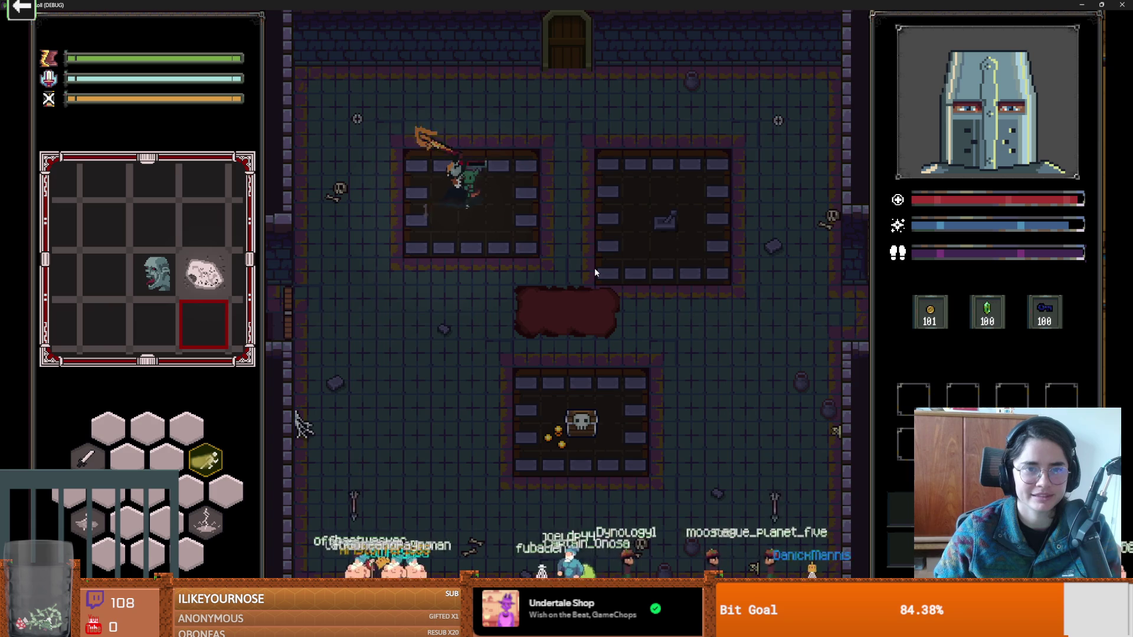
key(space)
key(d)
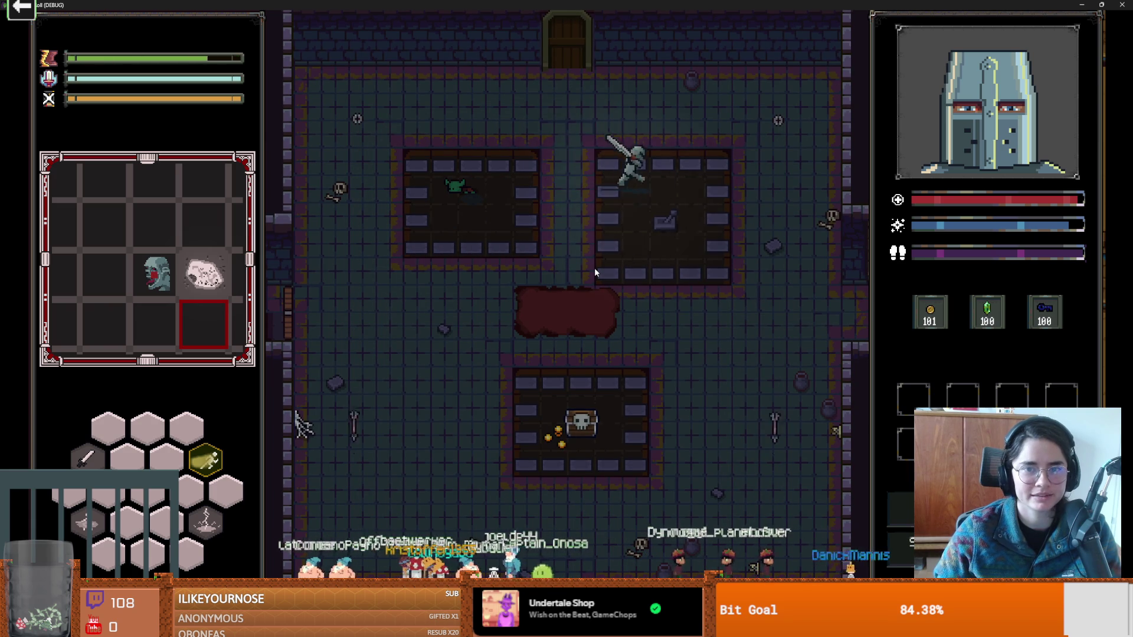
key(F11)
click(810, 244)
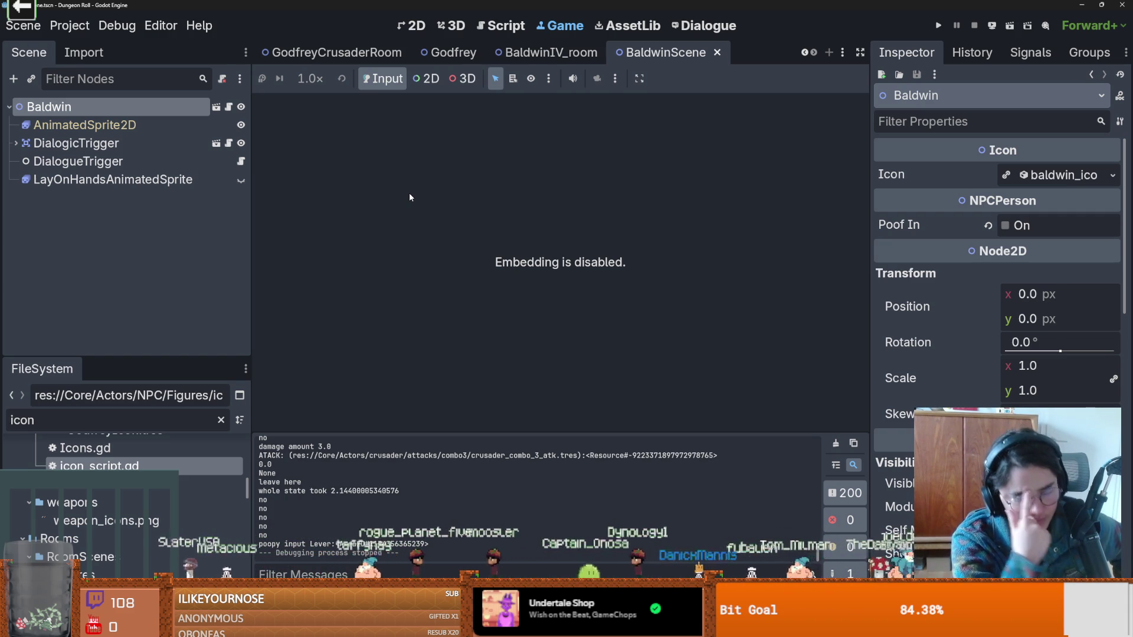
Switch to the Godfrey scene and clear the FileSystem filter to list all files.
click(448, 52)
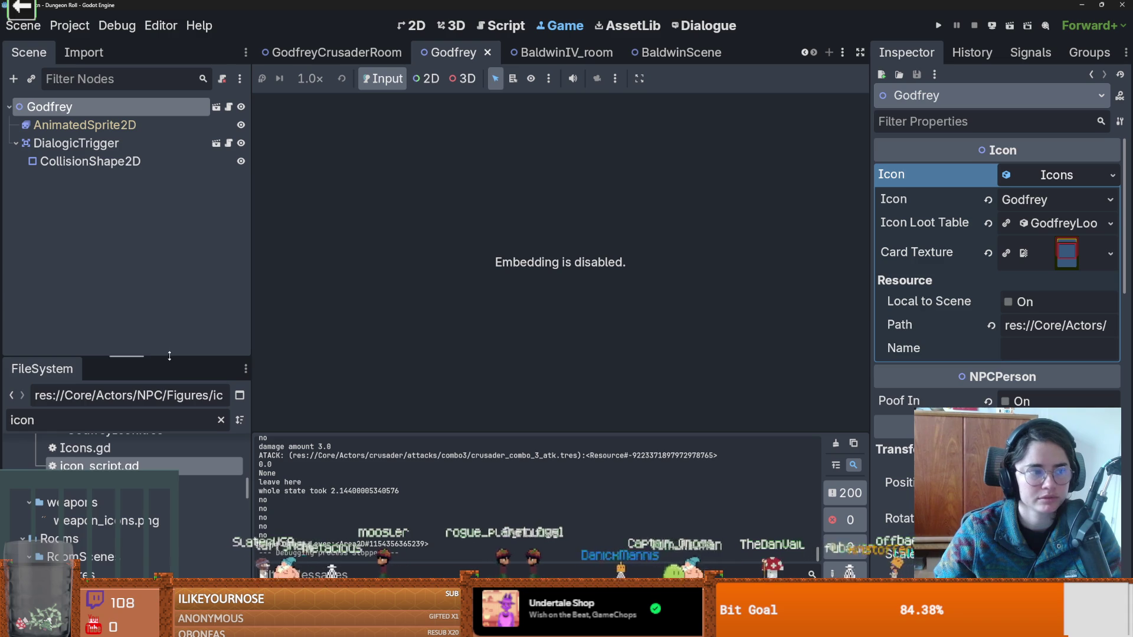
drag(169, 356, 169, 220)
click(220, 283)
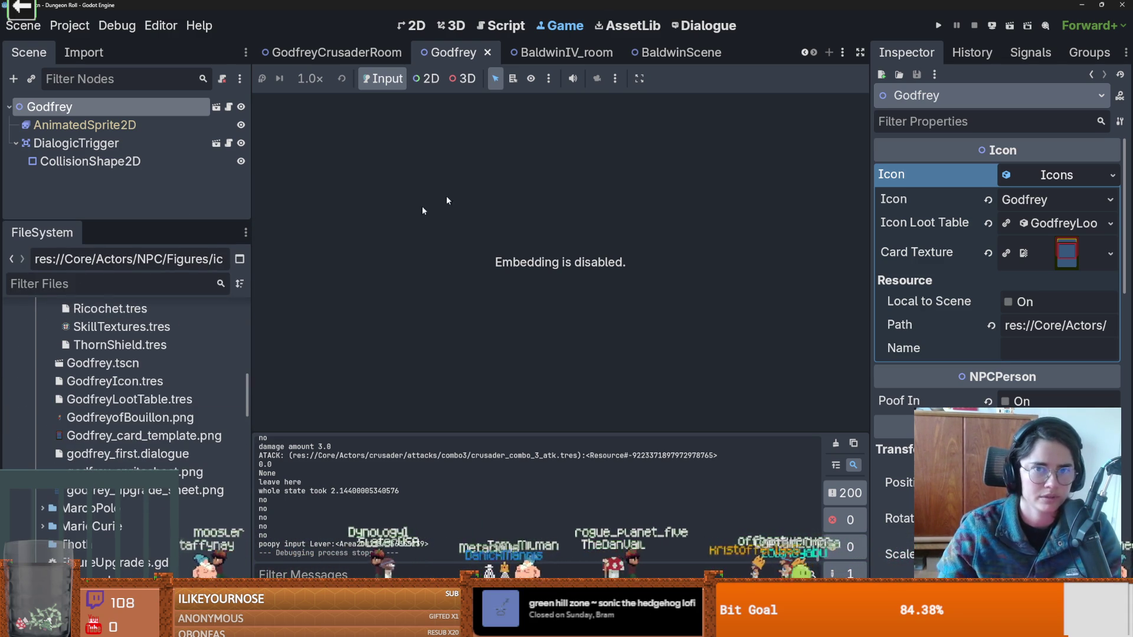
scroll(806, 57, up, 8)
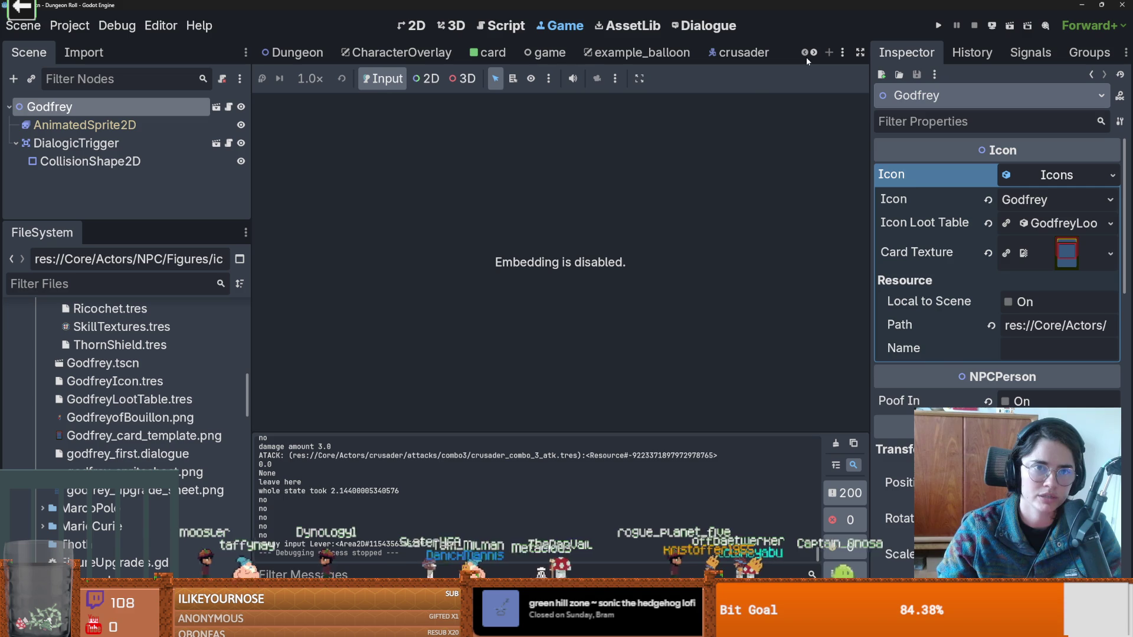
In the crusader scene, collapse roll_state and open the script on the block_state node.
click(742, 53)
drag(154, 221, 150, 496)
scroll(118, 303, up, 10)
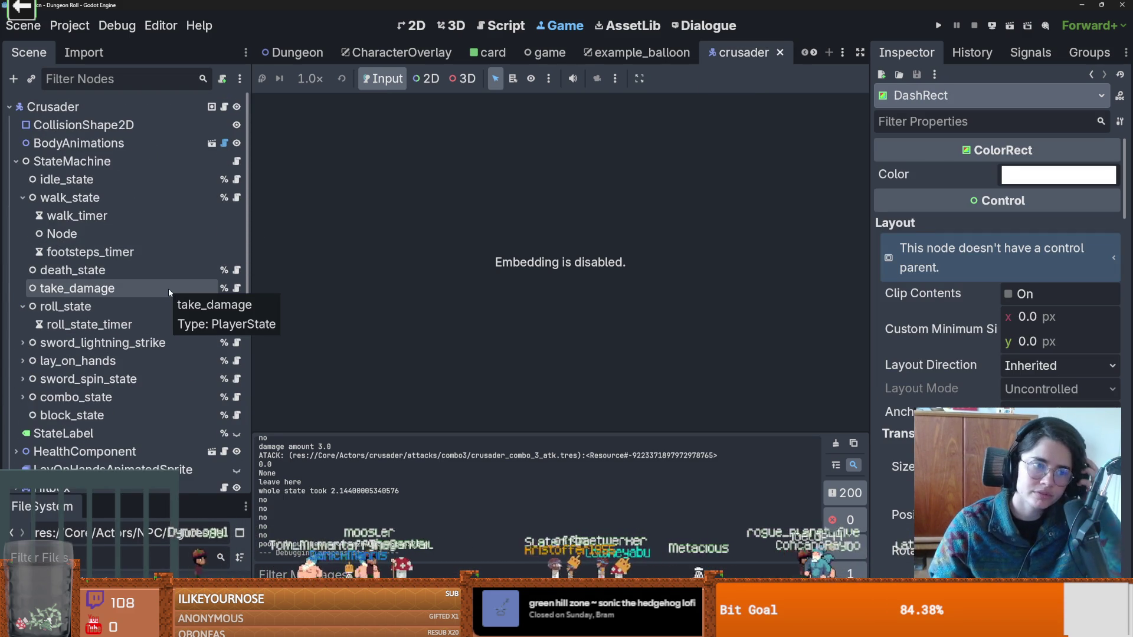
click(22, 306)
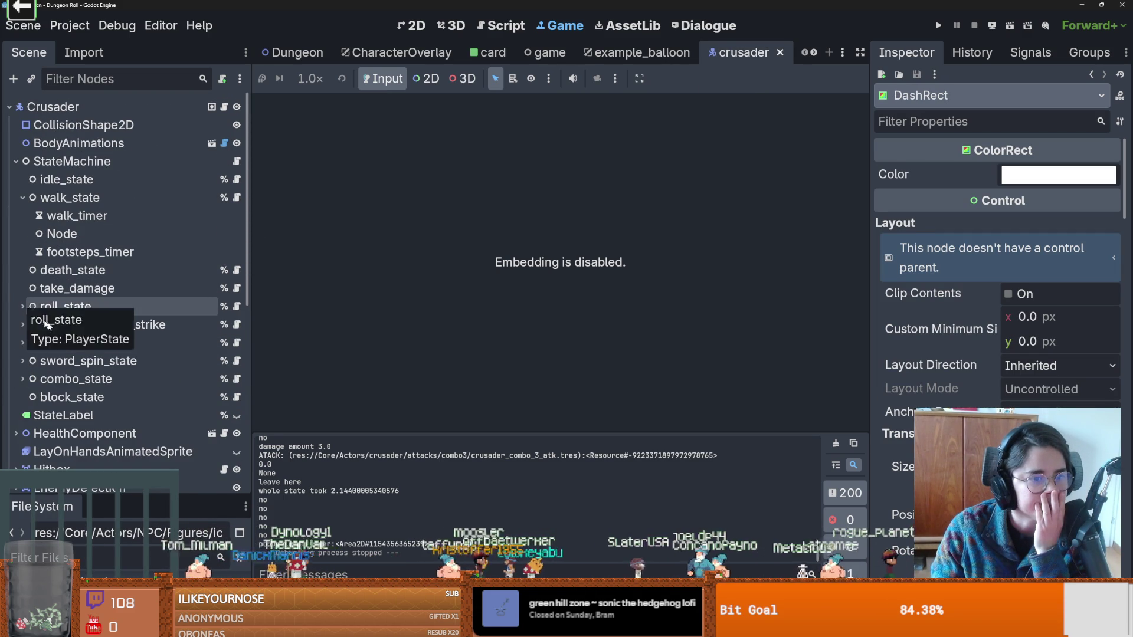
click(237, 399)
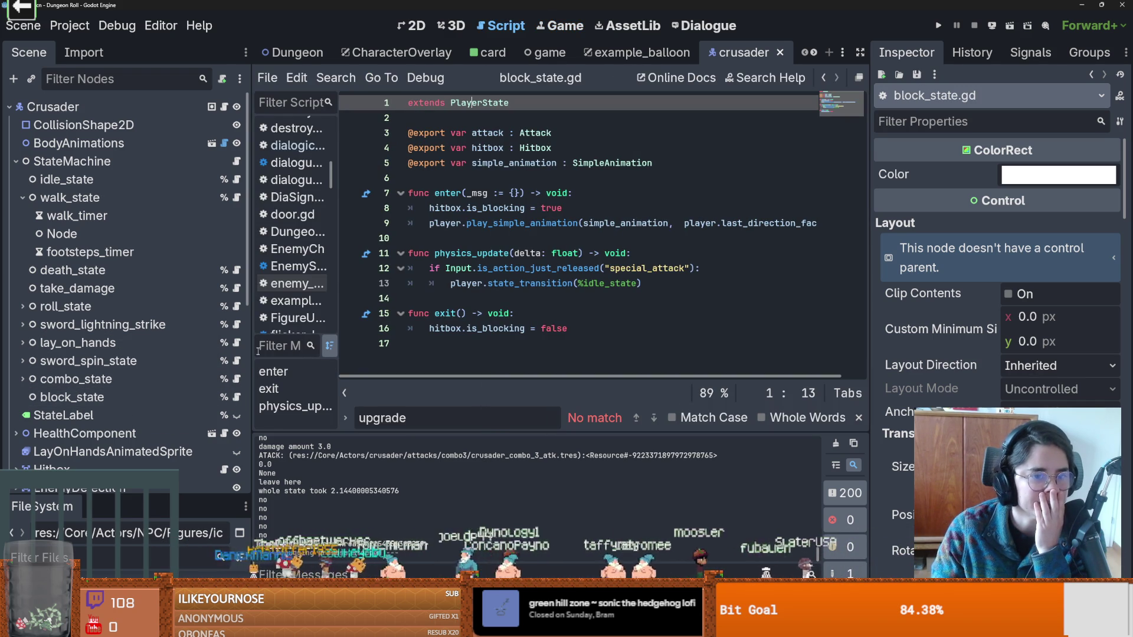
Resize the panels and highlight the uses of is_blocking and hitbox in block_state.gd.
drag(250, 350, 141, 354)
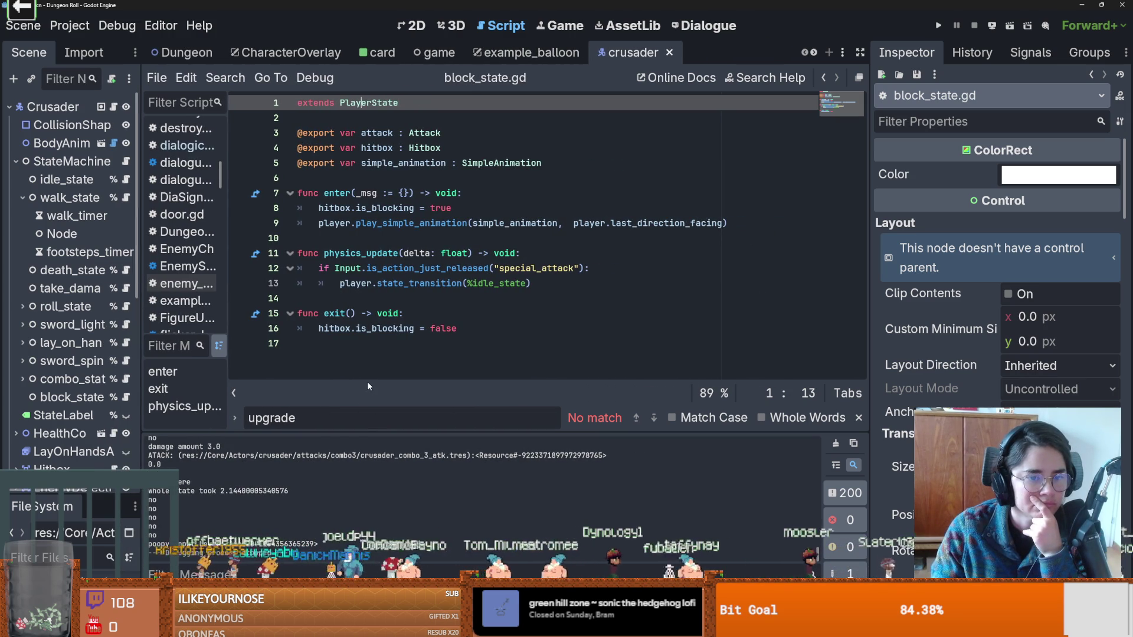
click(377, 283)
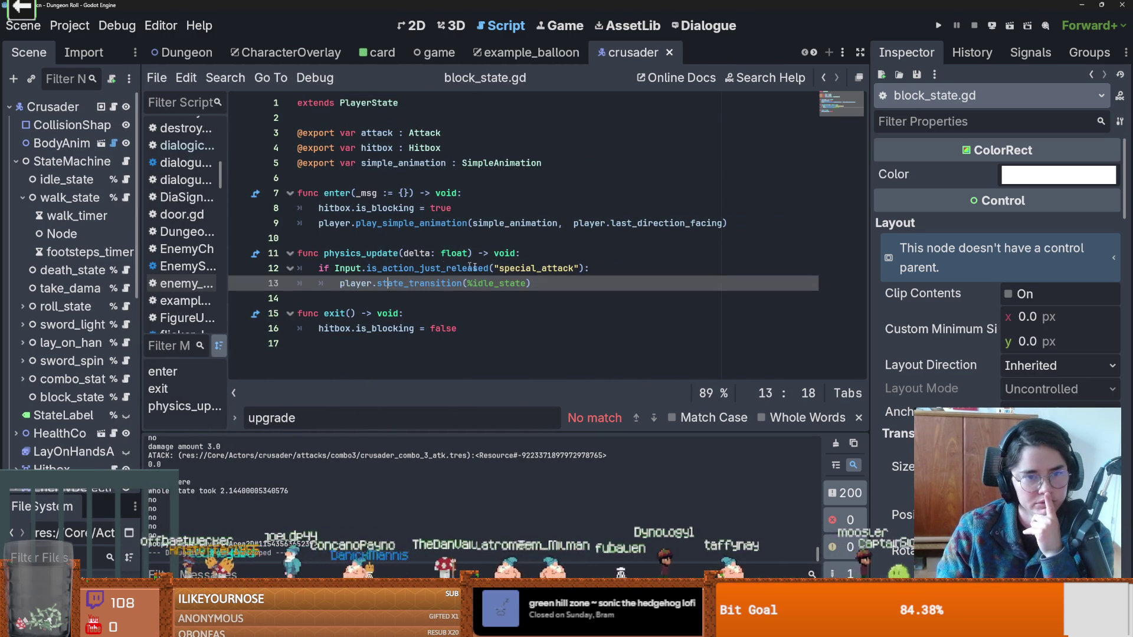
drag(141, 270, 208, 270)
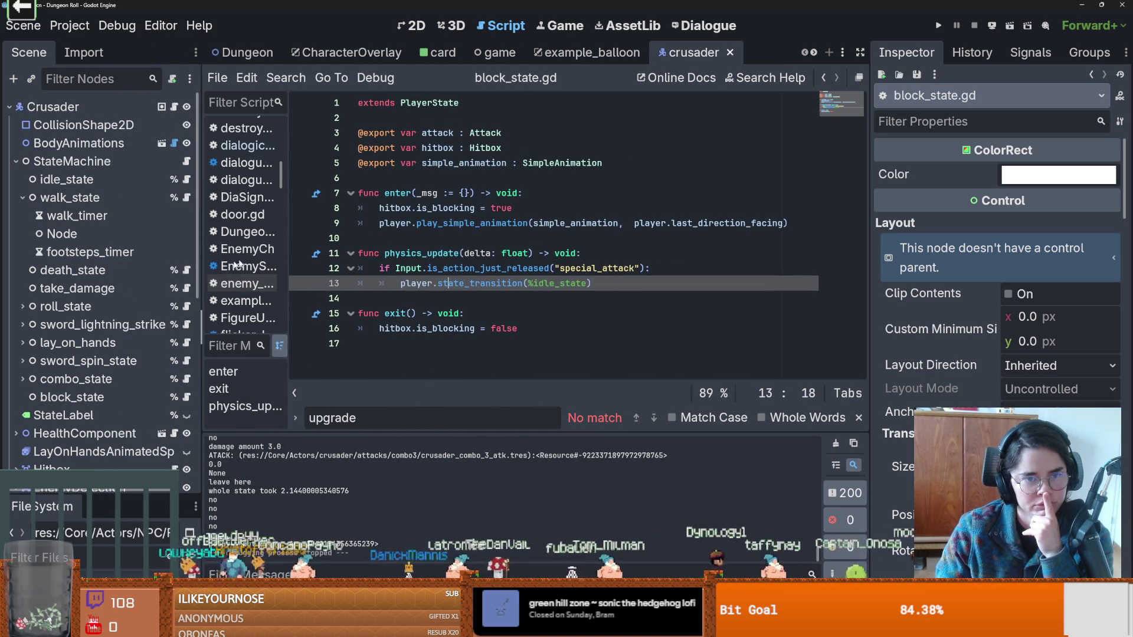
double_click(406, 208)
double_click(445, 208)
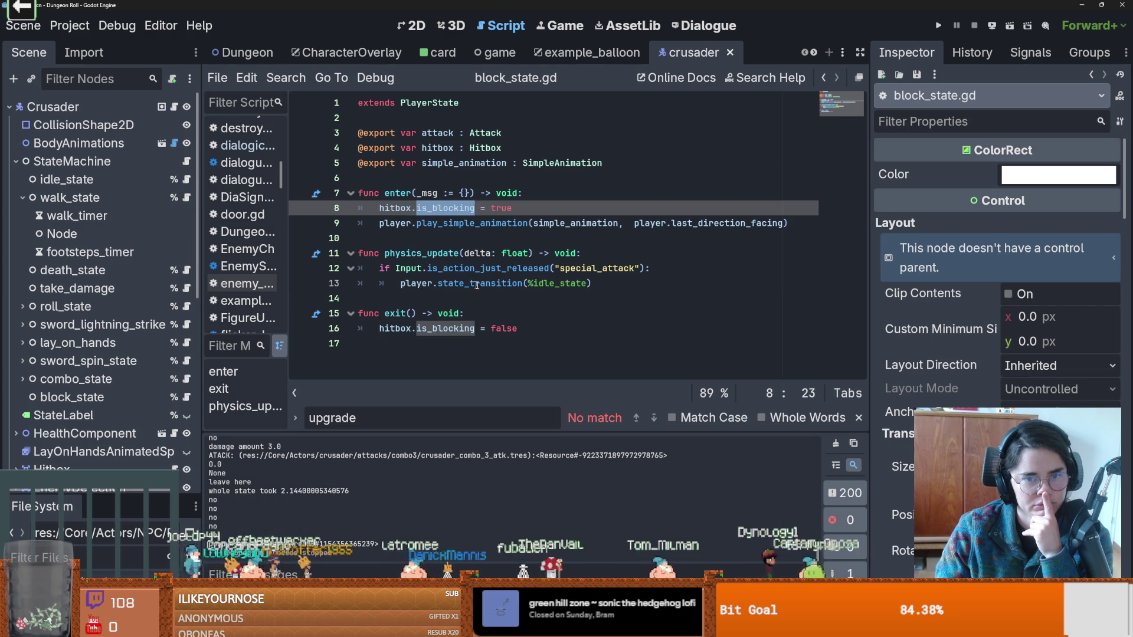
double_click(395, 328)
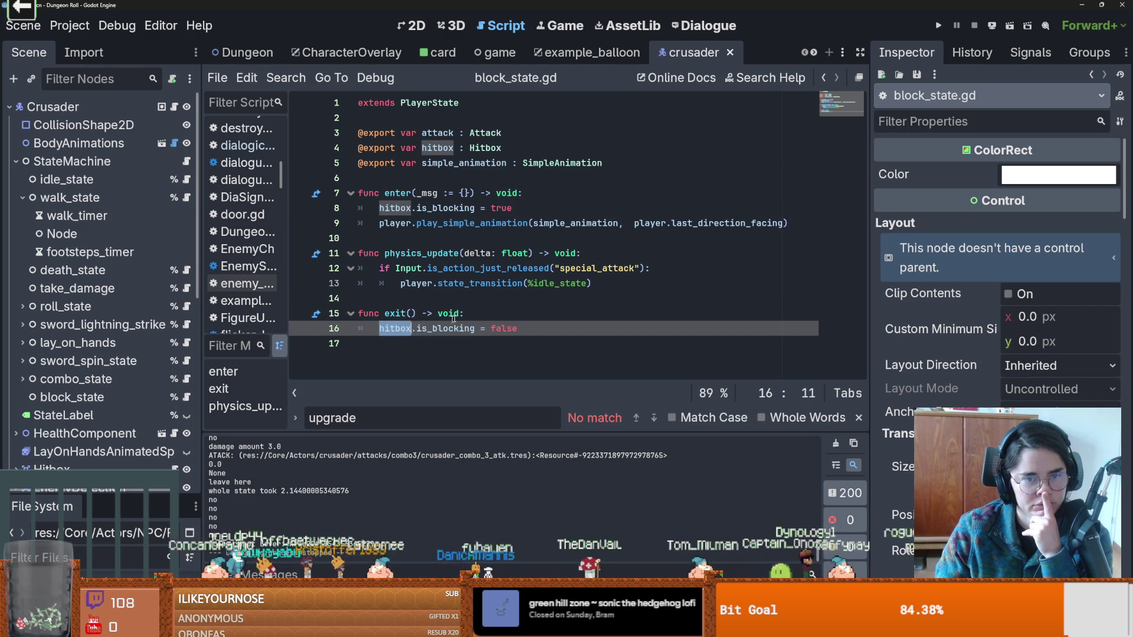
click(400, 208)
double_click(400, 208)
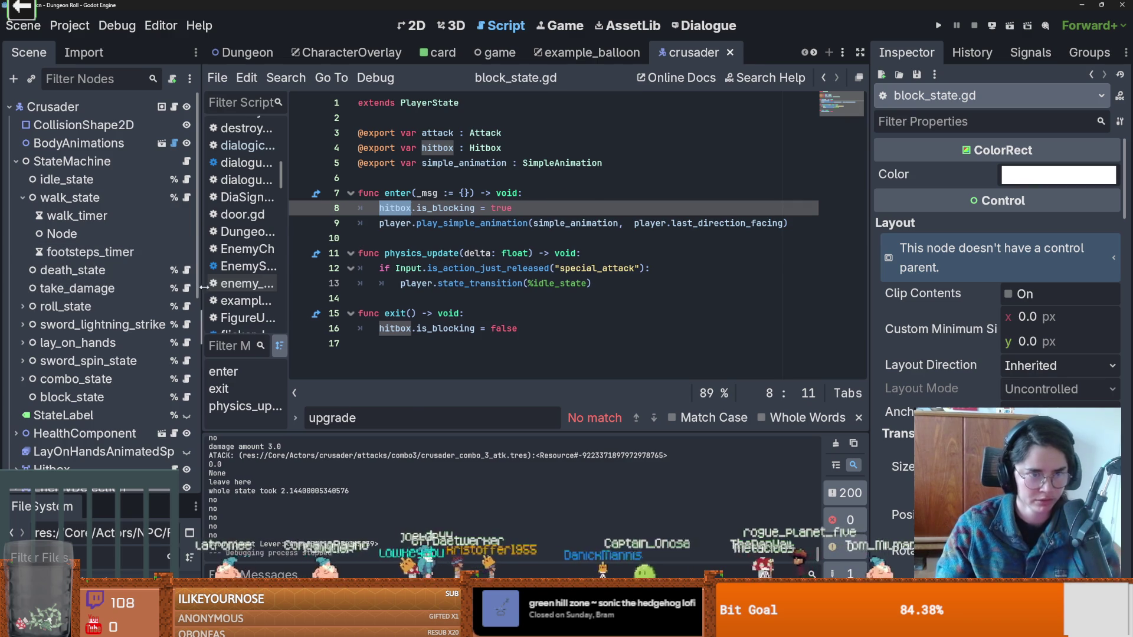
Select the is_blocking property name on line 8 and open the Search menu.
drag(199, 283, 285, 283)
scroll(137, 308, down, 3)
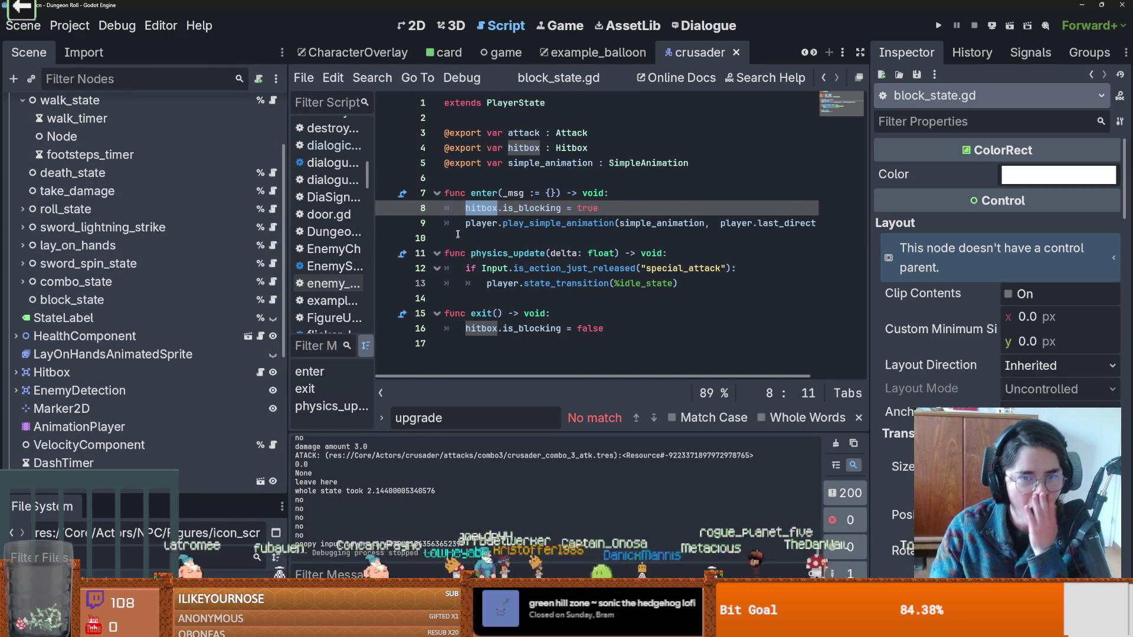
double_click(508, 208)
click(373, 77)
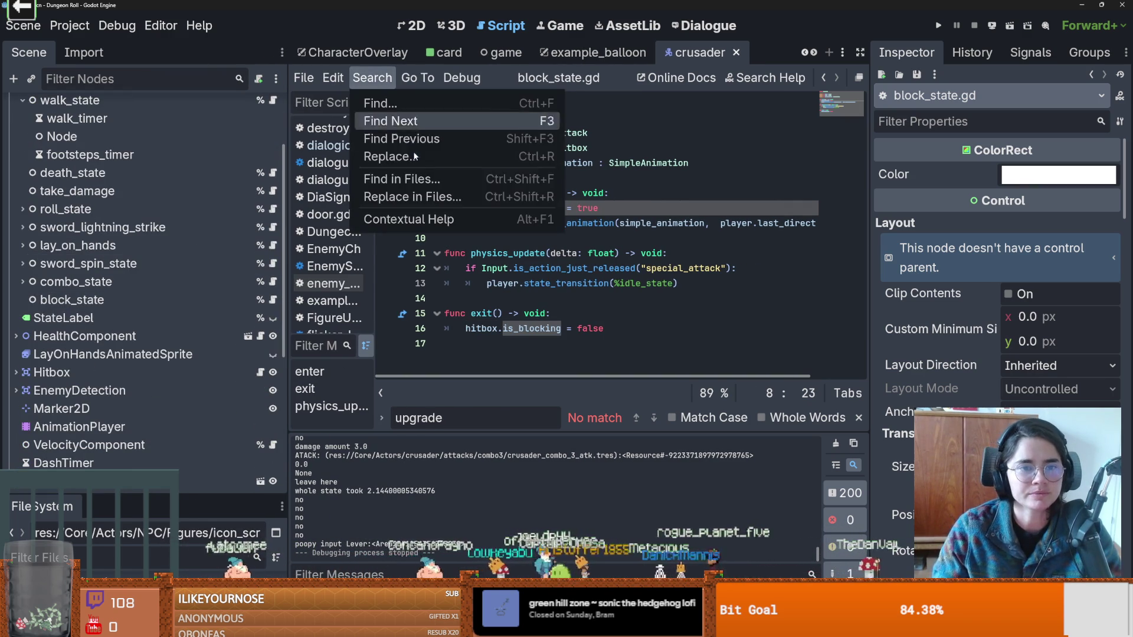
Find in Files for is_blocking and open the enemy_hitbox.gd match on line 65.
click(429, 172)
click(569, 393)
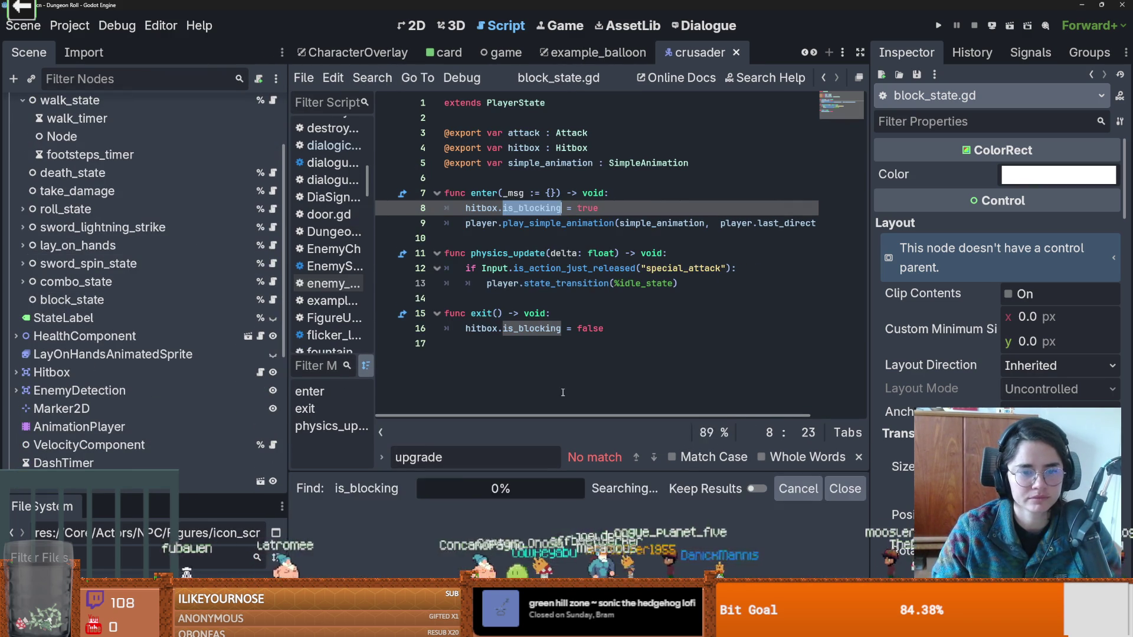
drag(550, 415, 551, 155)
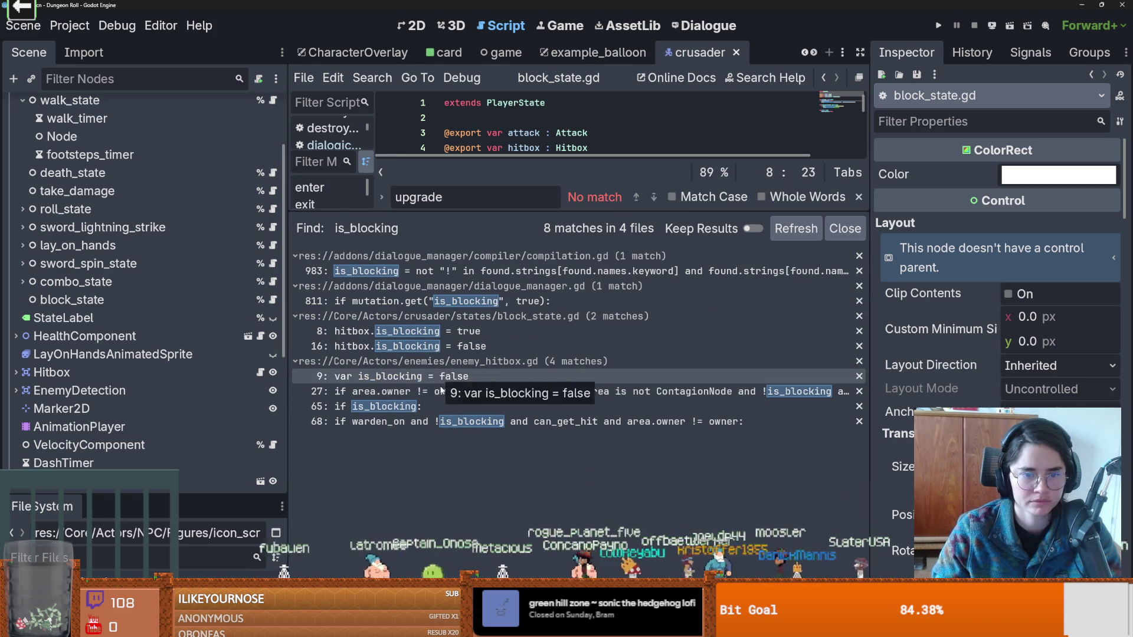
click(427, 404)
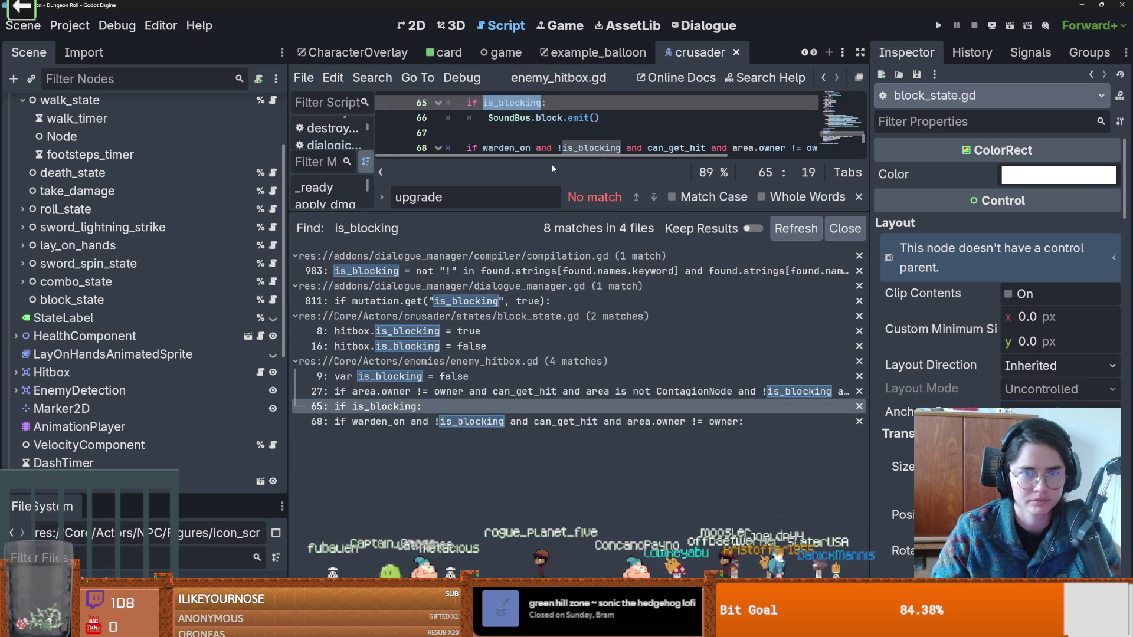
Add 'if area is Projectile:' with a 'pass' line under the block sound and save.
drag(552, 164, 566, 425)
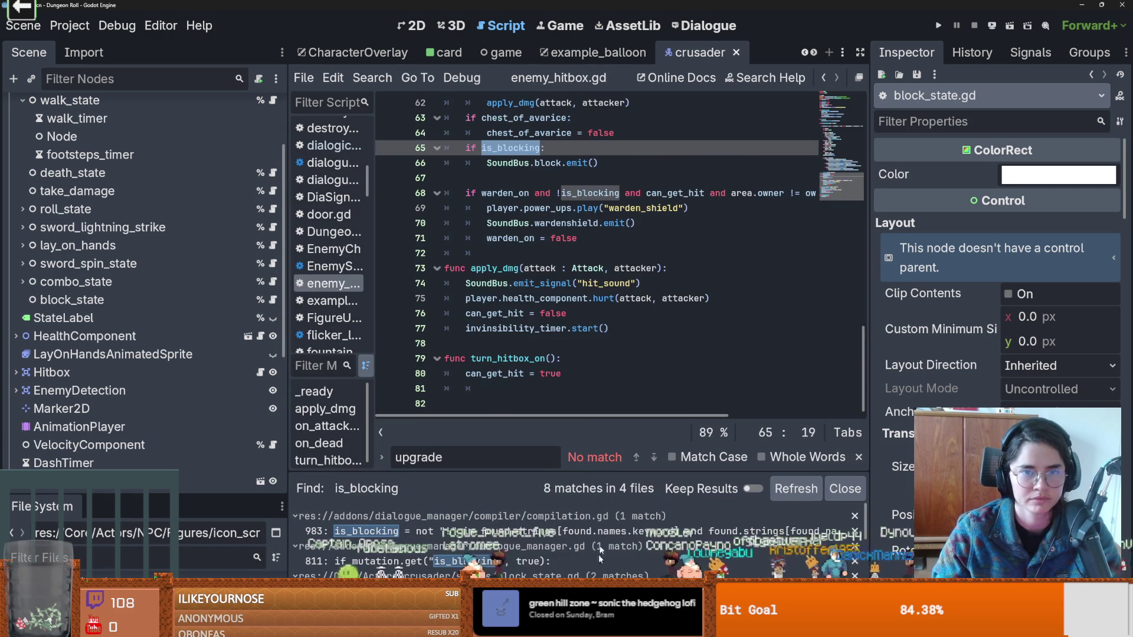
scroll(584, 332, up, 12)
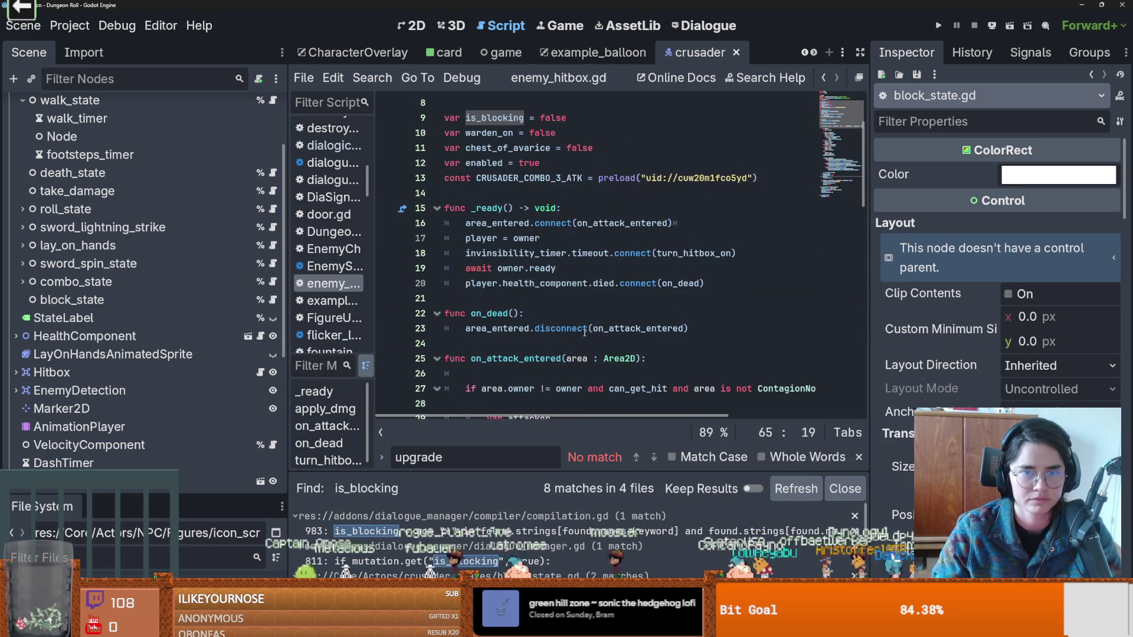
scroll(584, 332, down, 10)
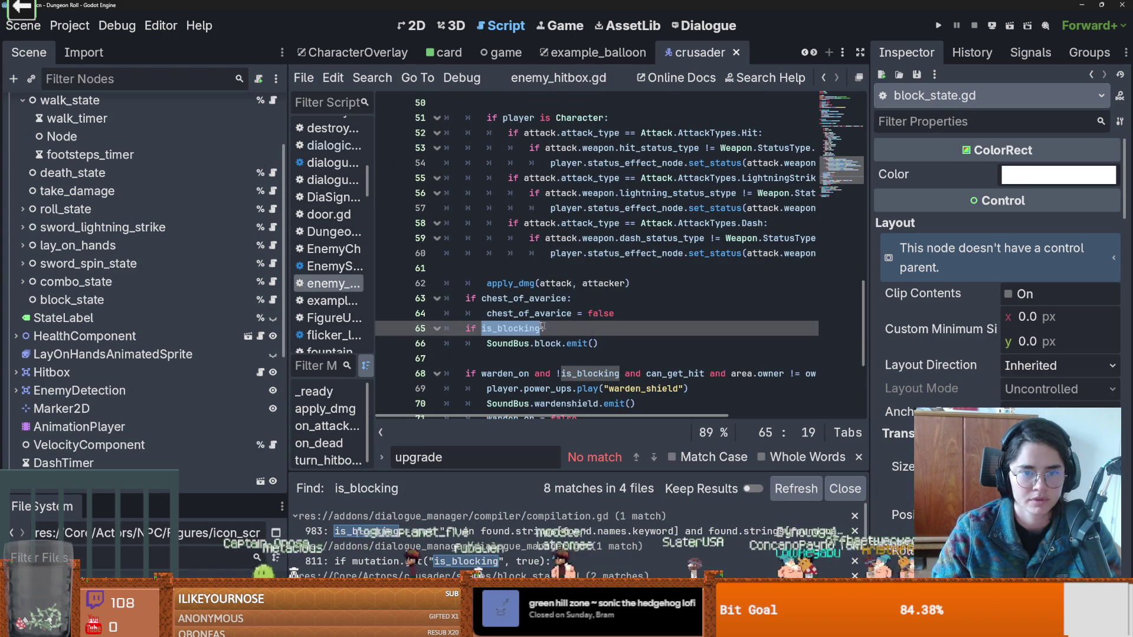
click(606, 335)
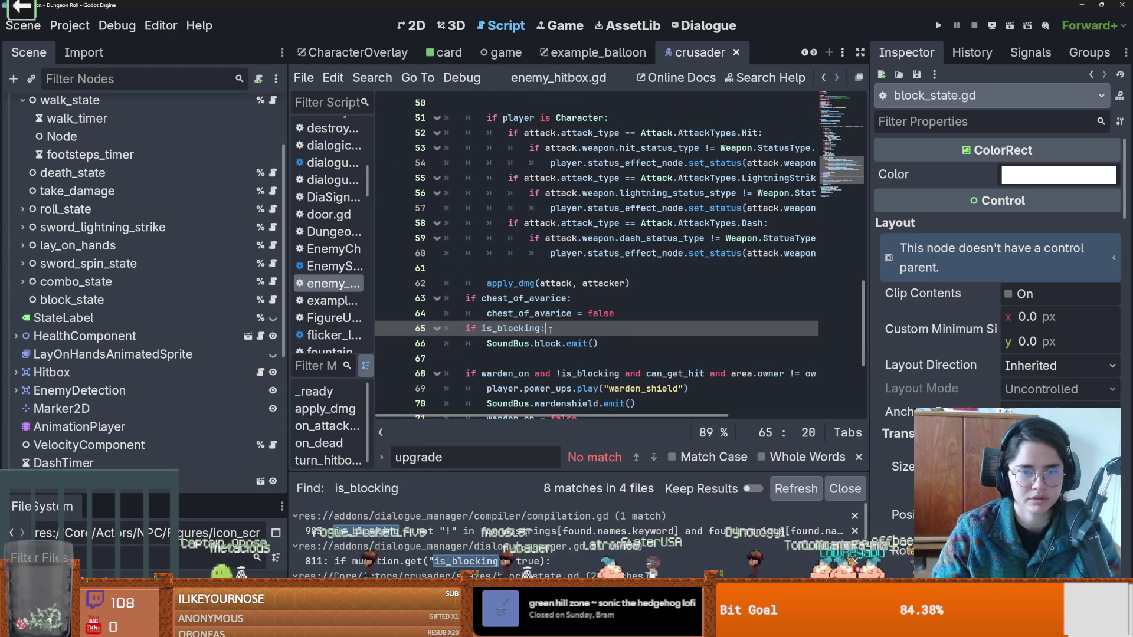
click(610, 343)
key(Return)
text(if area is Projectile:)
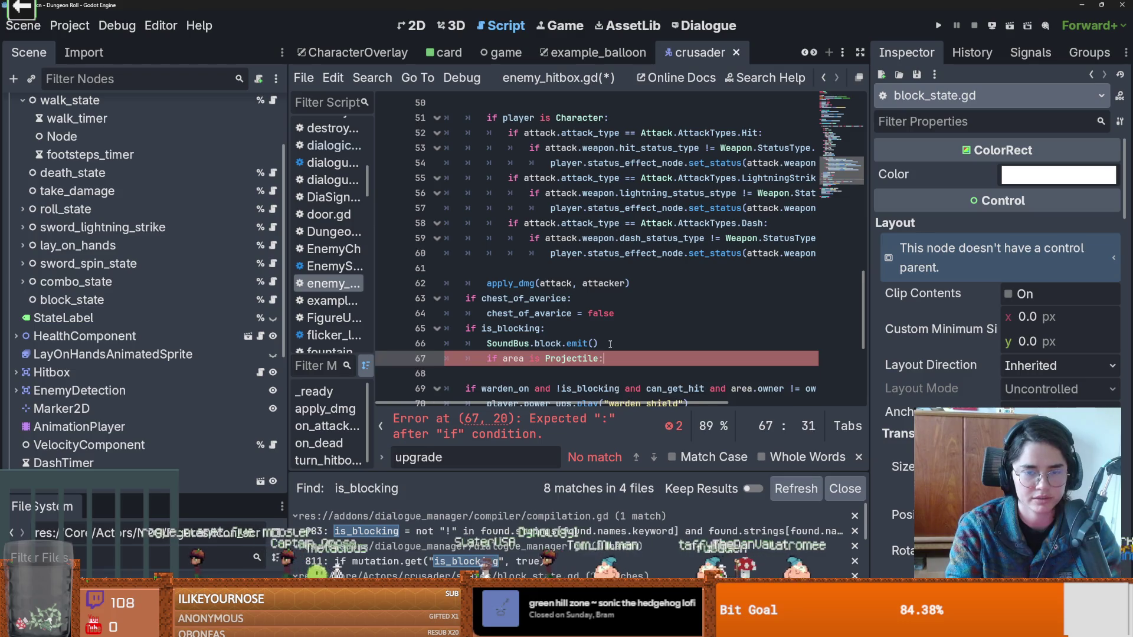
key(Return)
text(pass)
key(ctrl+s)
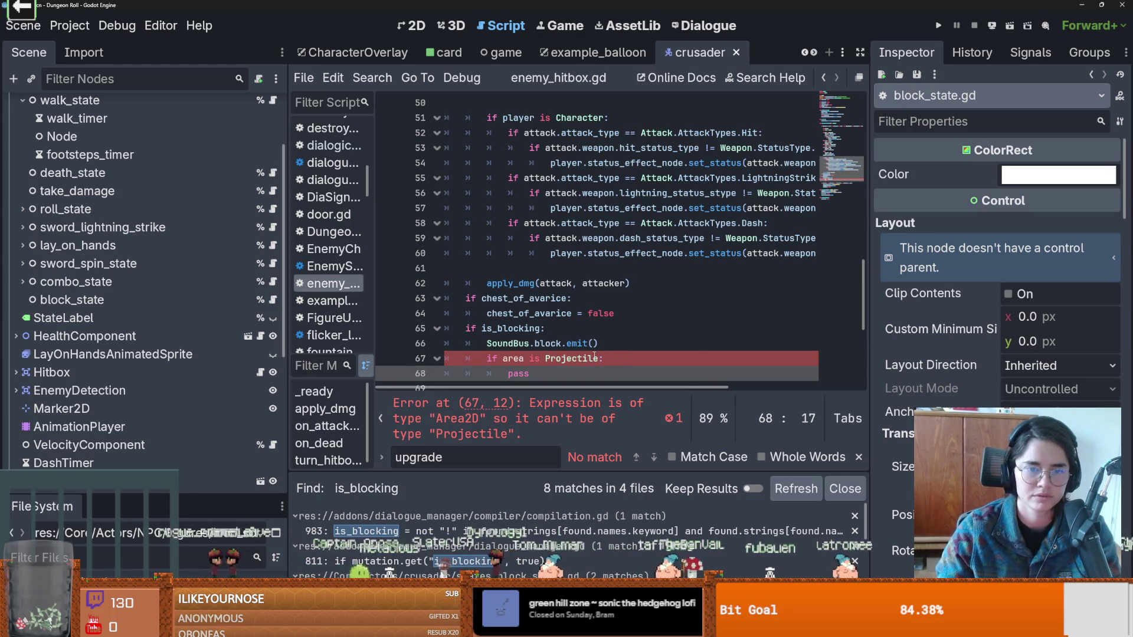
Review the Arrow branch and start rewriting the projectile check as 'Attack is'.
scroll(635, 320, up, 9)
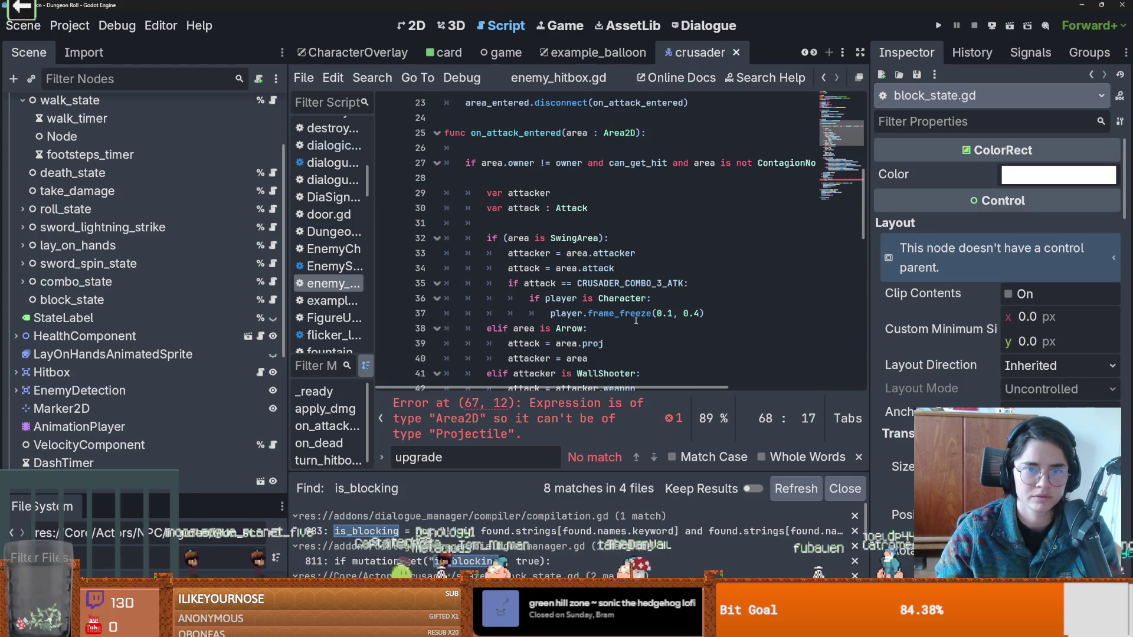
scroll(616, 303, down, 2)
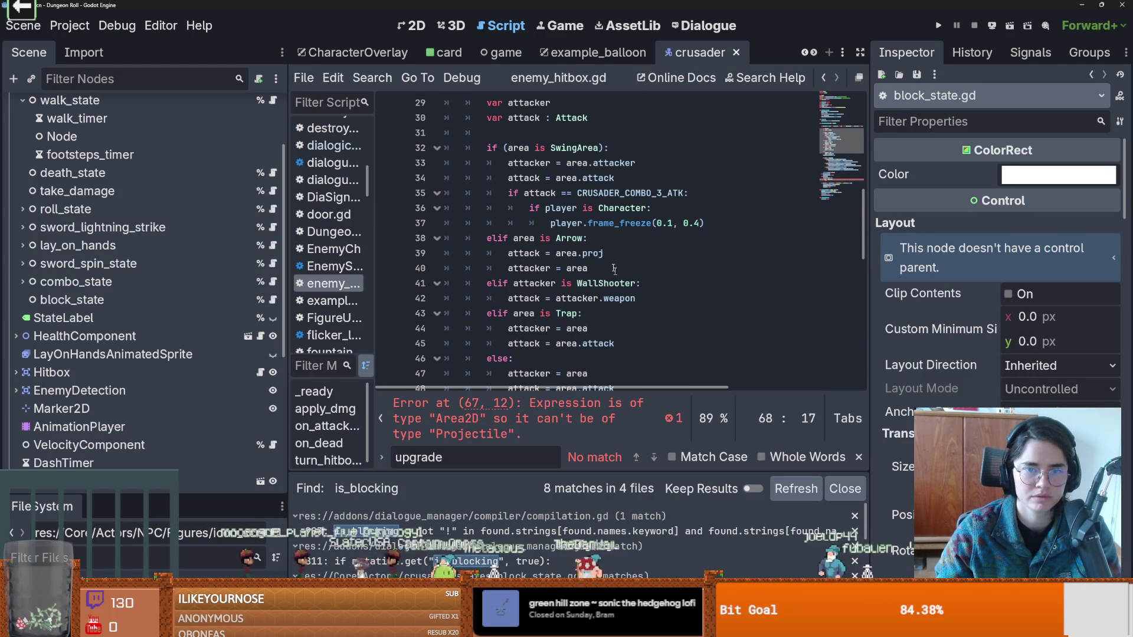
click(573, 240)
scroll(575, 254, down, 6)
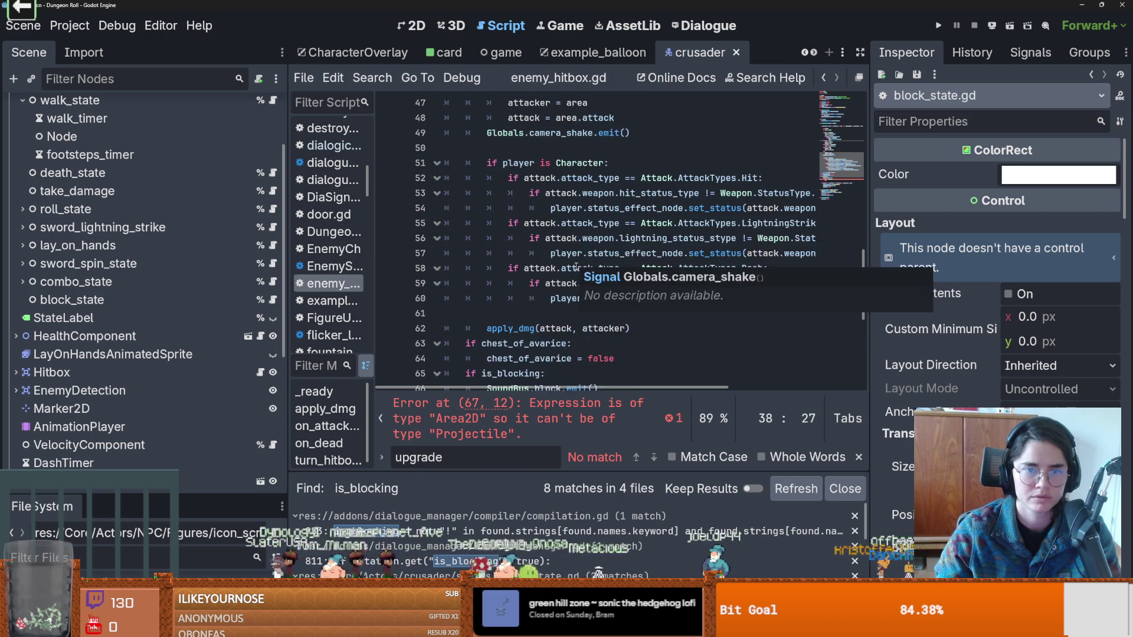
scroll(575, 267, down, 2)
drag(560, 329, 499, 315)
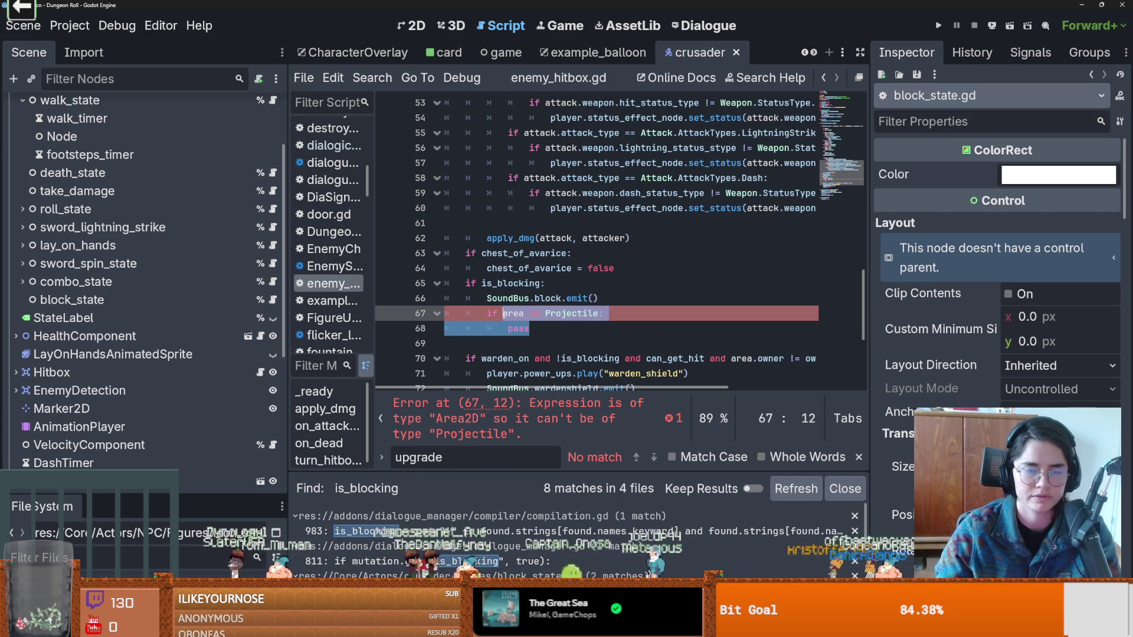
text(Attack is)
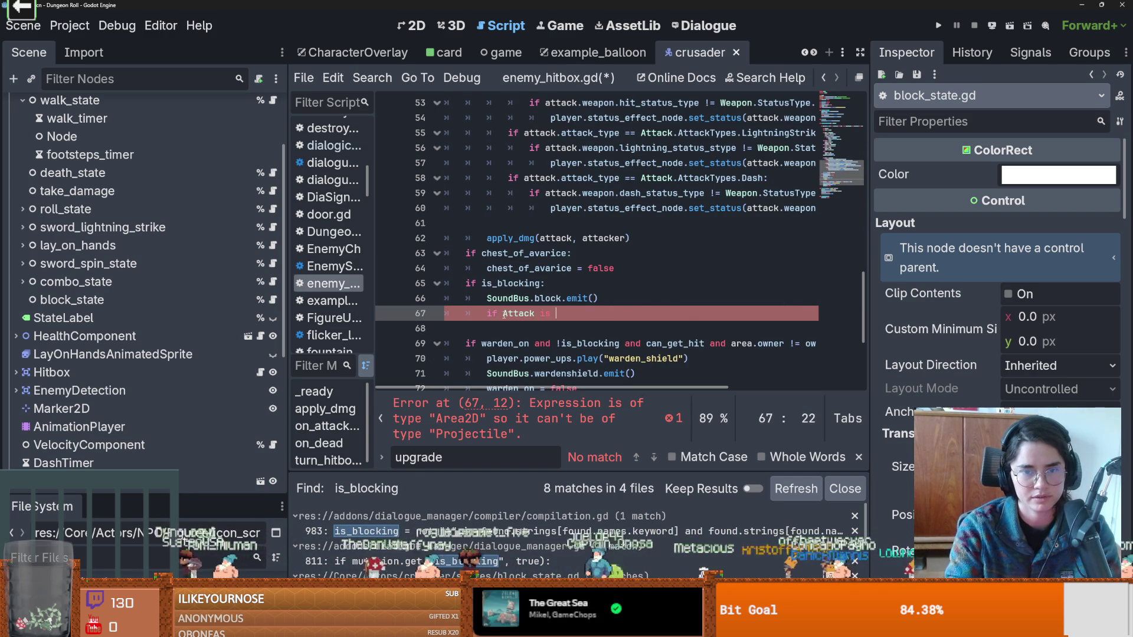
Highlight the attack variable's uses and open projectile.gd, the script defining Arrow.
scroll(581, 304, up, 10)
scroll(580, 304, up, 1)
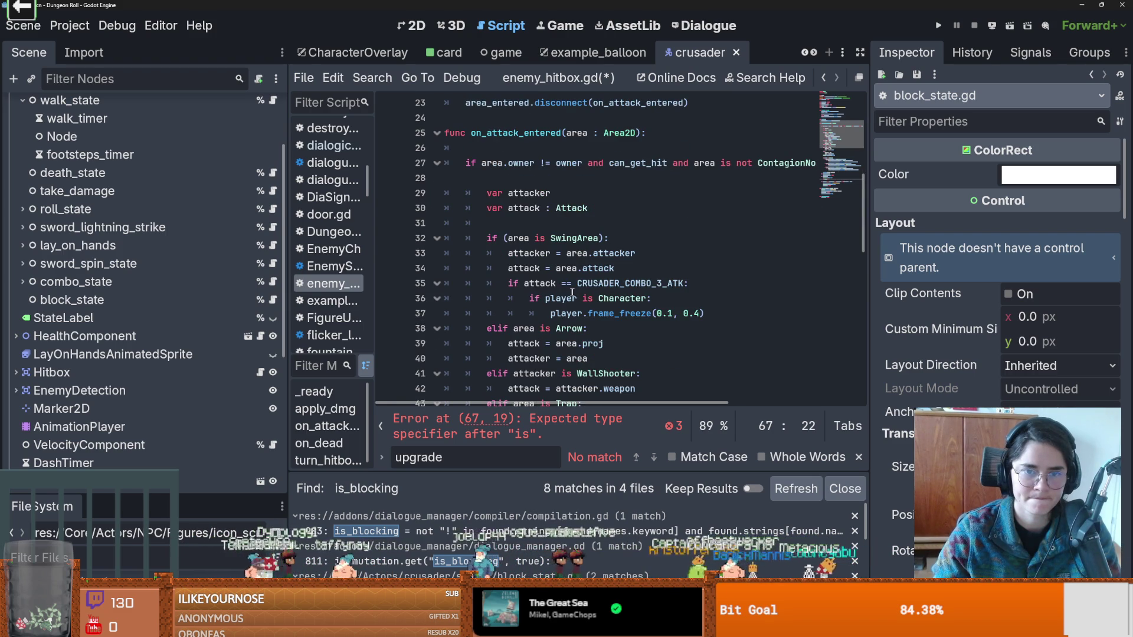
scroll(558, 286, down, 1)
double_click(532, 298)
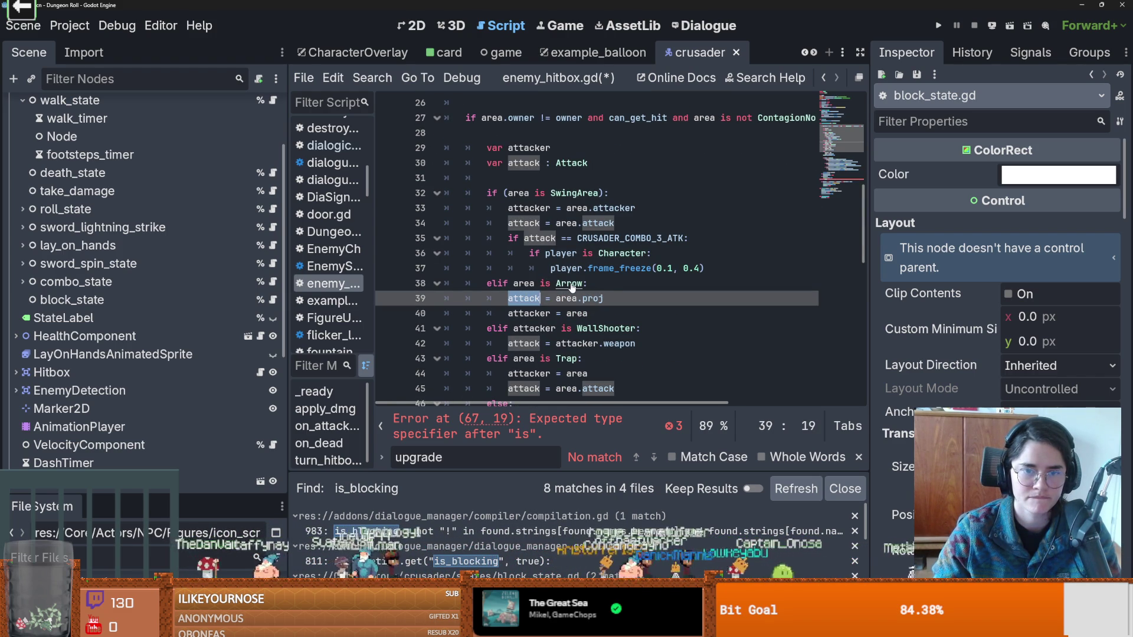
ctrl+click(569, 284)
scroll(524, 245, down, 4)
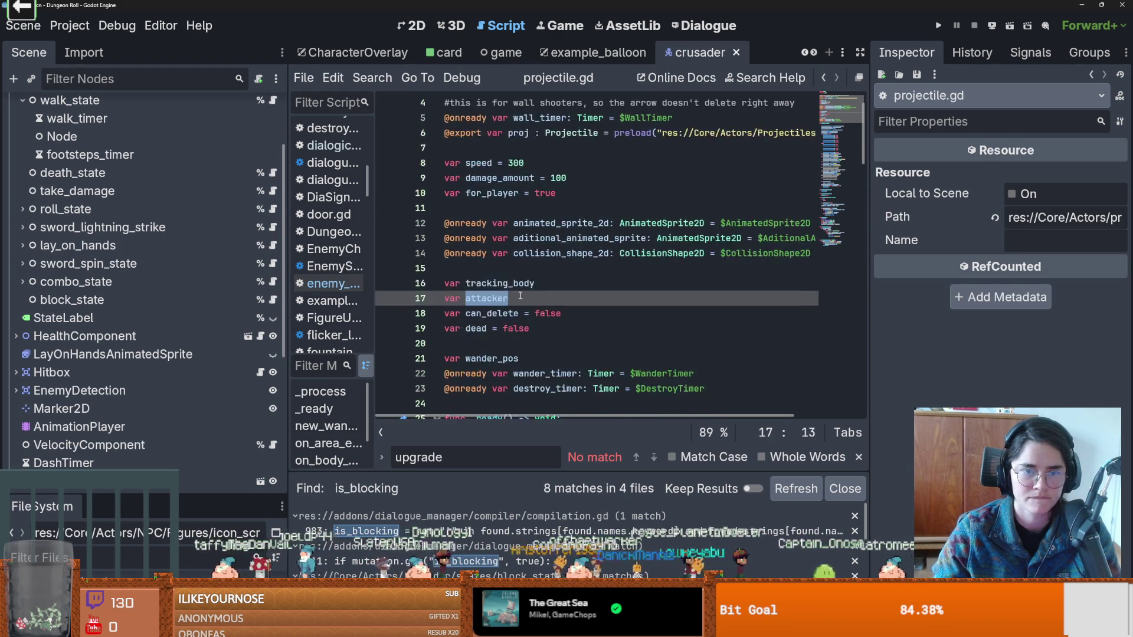
Inspect the Projectile type declaration in projectile.gd.
scroll(522, 297, up, 3)
scroll(522, 297, up, 1)
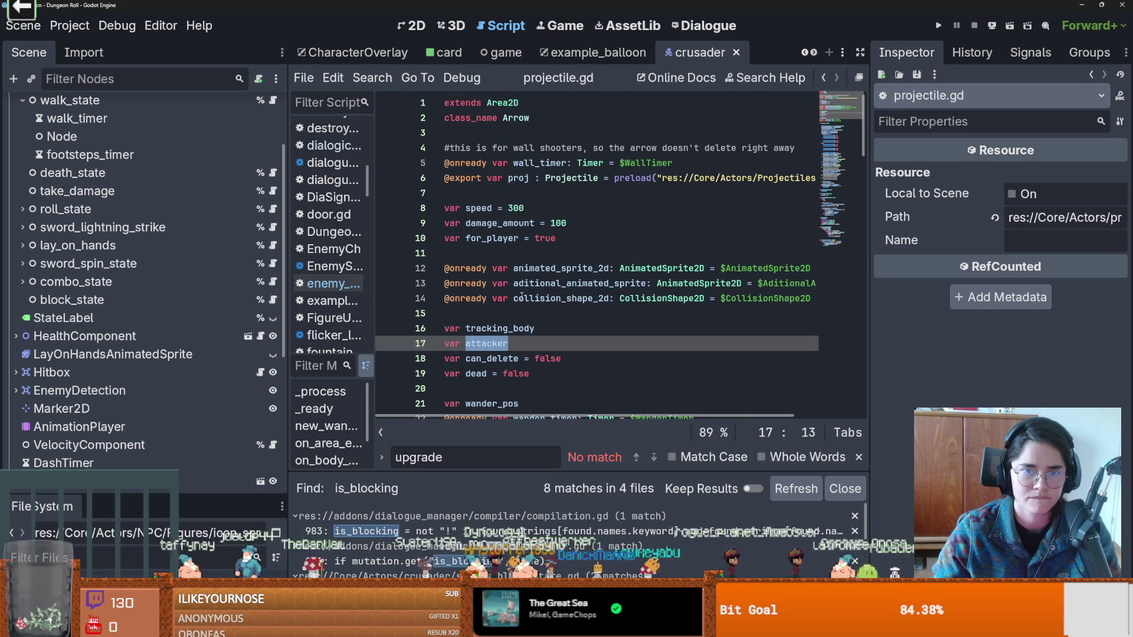
double_click(553, 181)
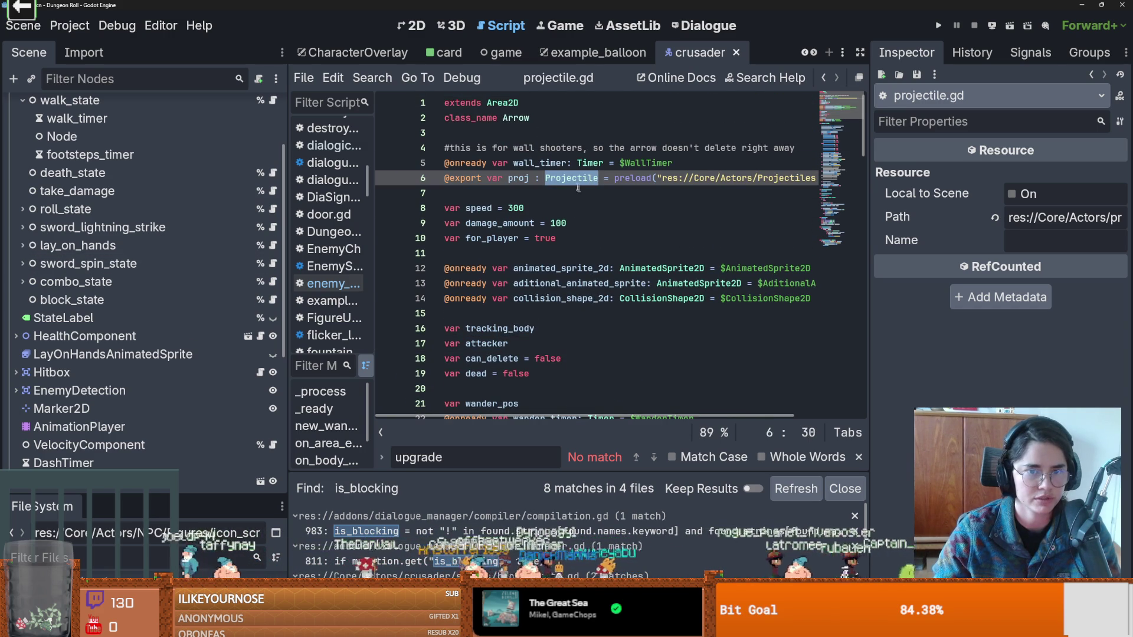
click(824, 77)
scroll(554, 284, down, 10)
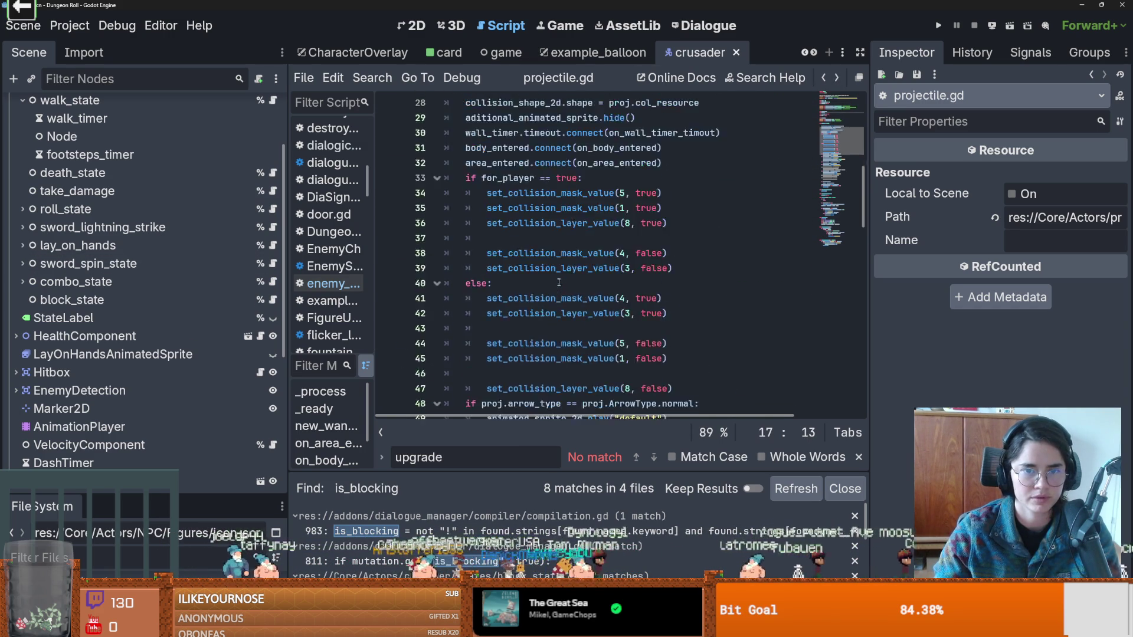
scroll(201, 304, down, 1)
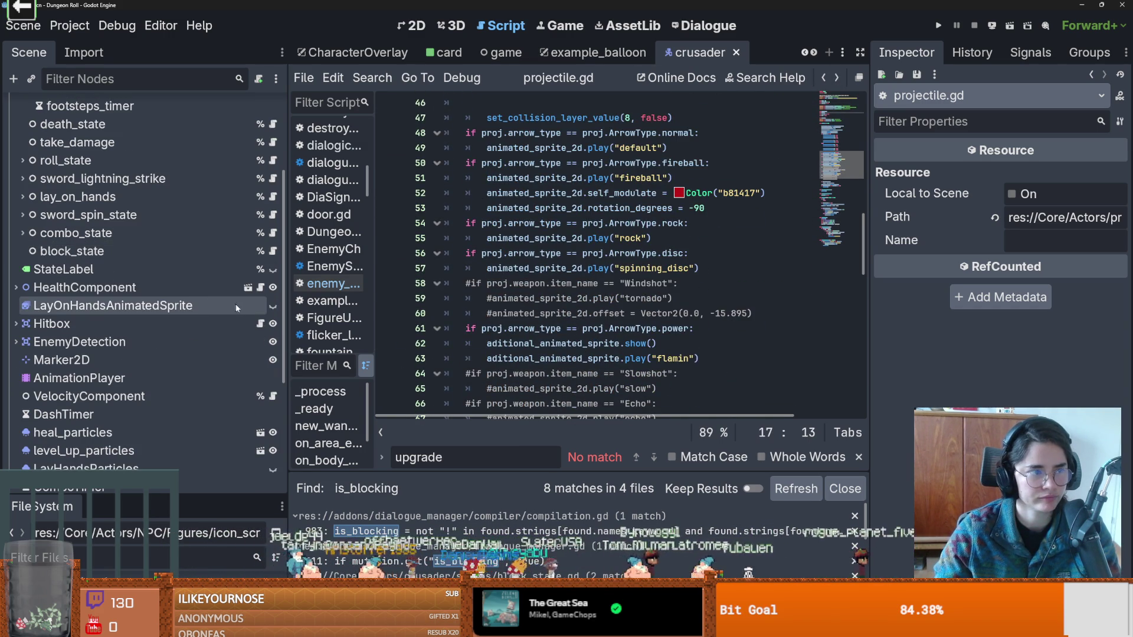
In enemy_hitbox.gd, change line 67 to 'if attack is Projectile:', add an indented line, and save.
click(260, 323)
scroll(659, 305, down, 1)
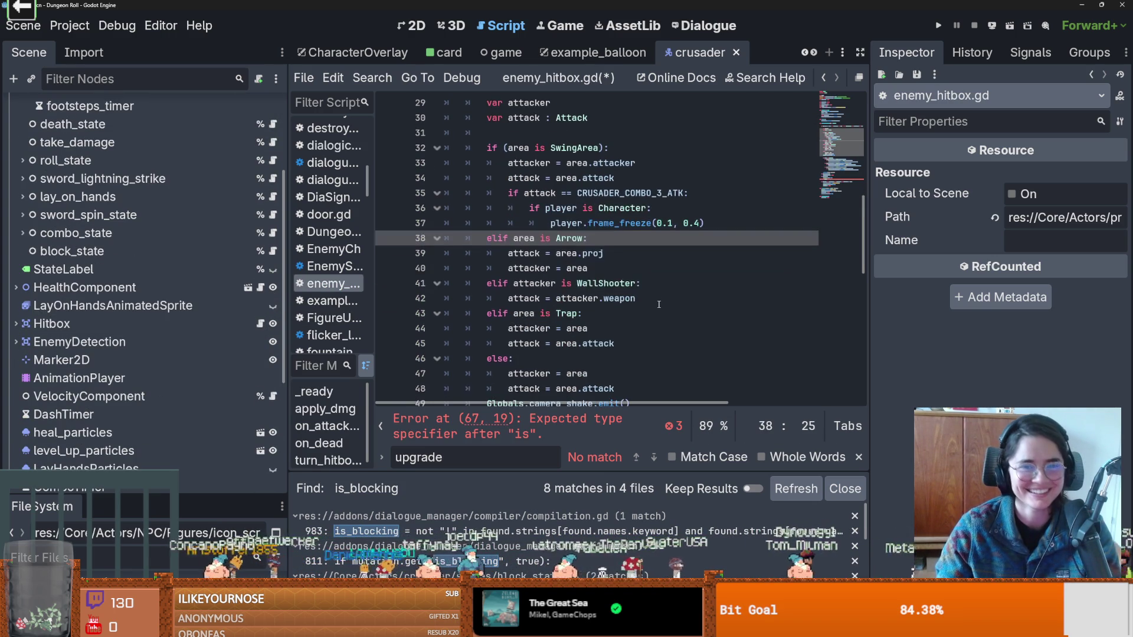
scroll(581, 258, down, 8)
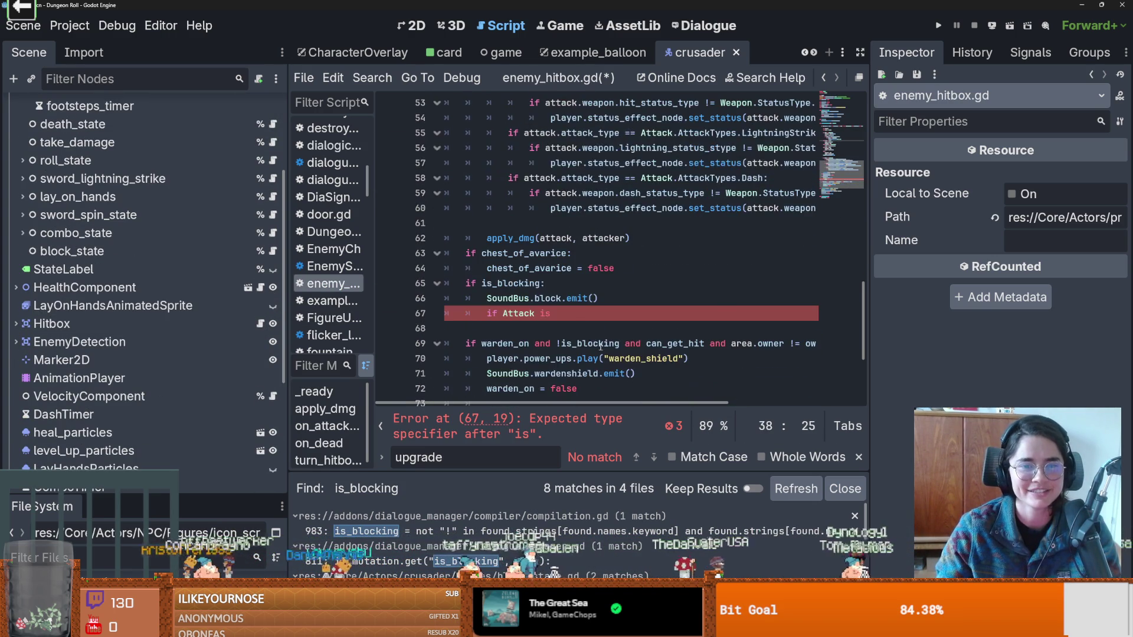
click(558, 313)
text(Projectile:)
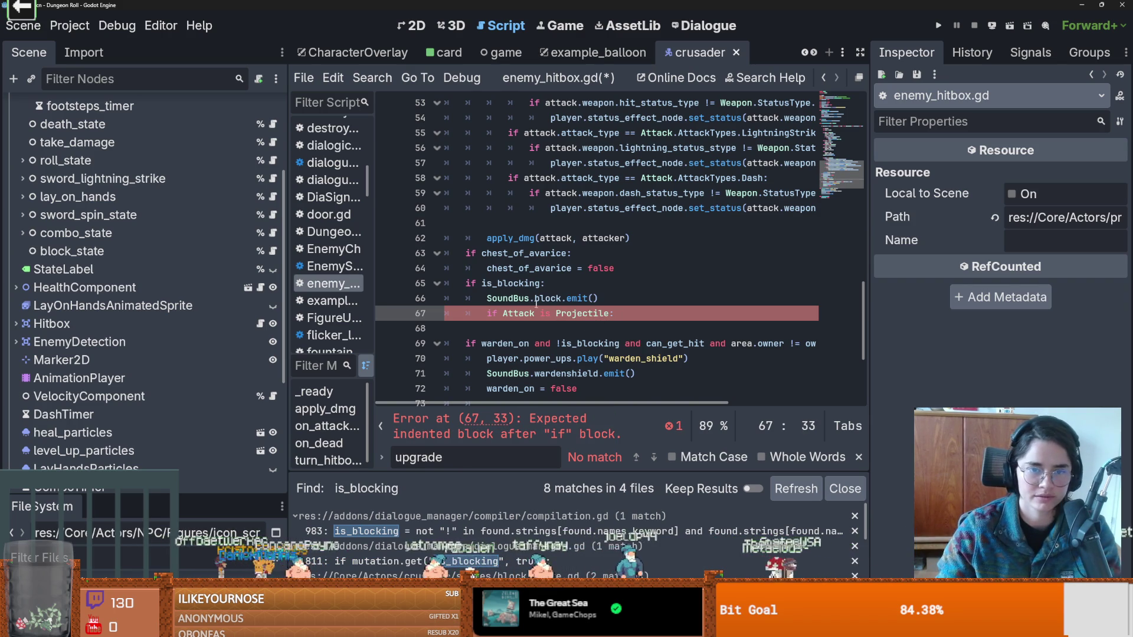
double_click(519, 313)
text(attack)
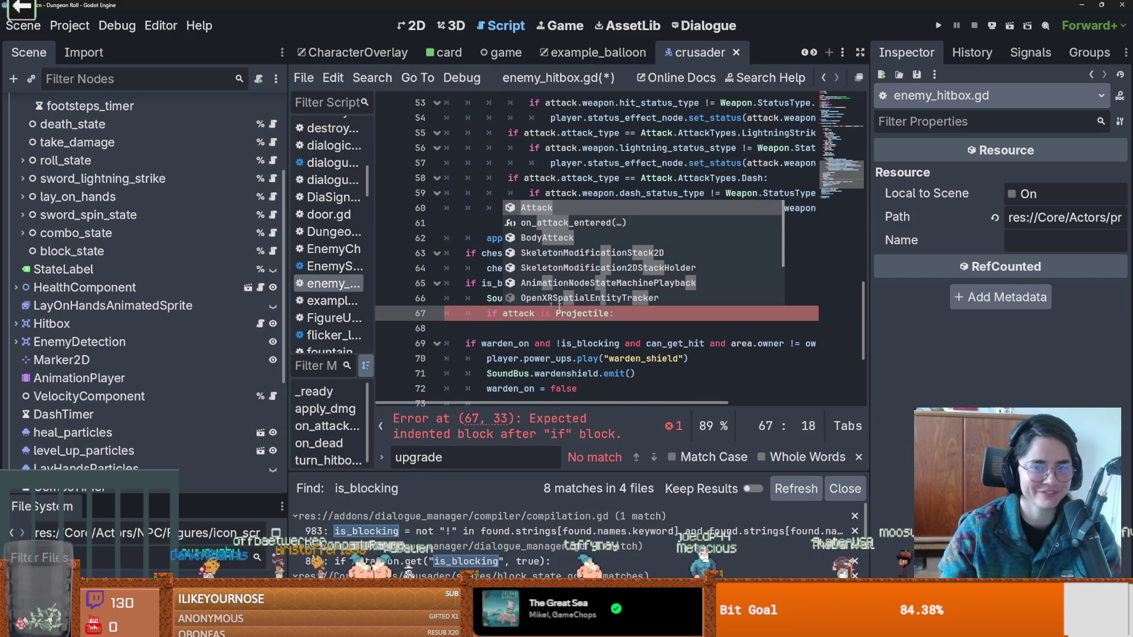
click(637, 317)
key(Return)
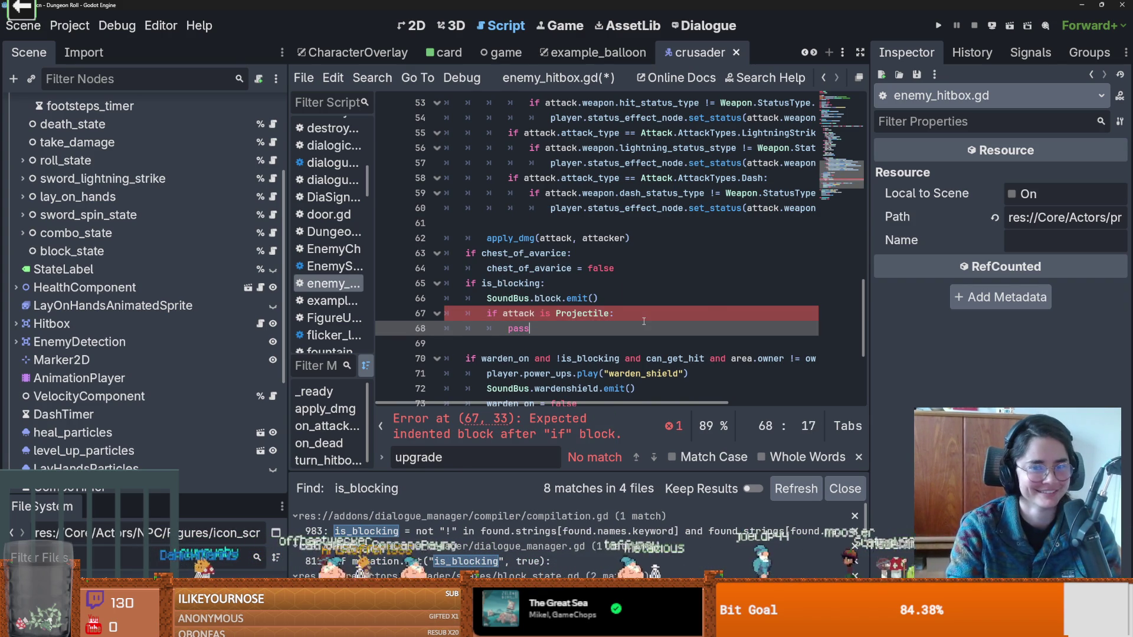
key(ctrl+s)
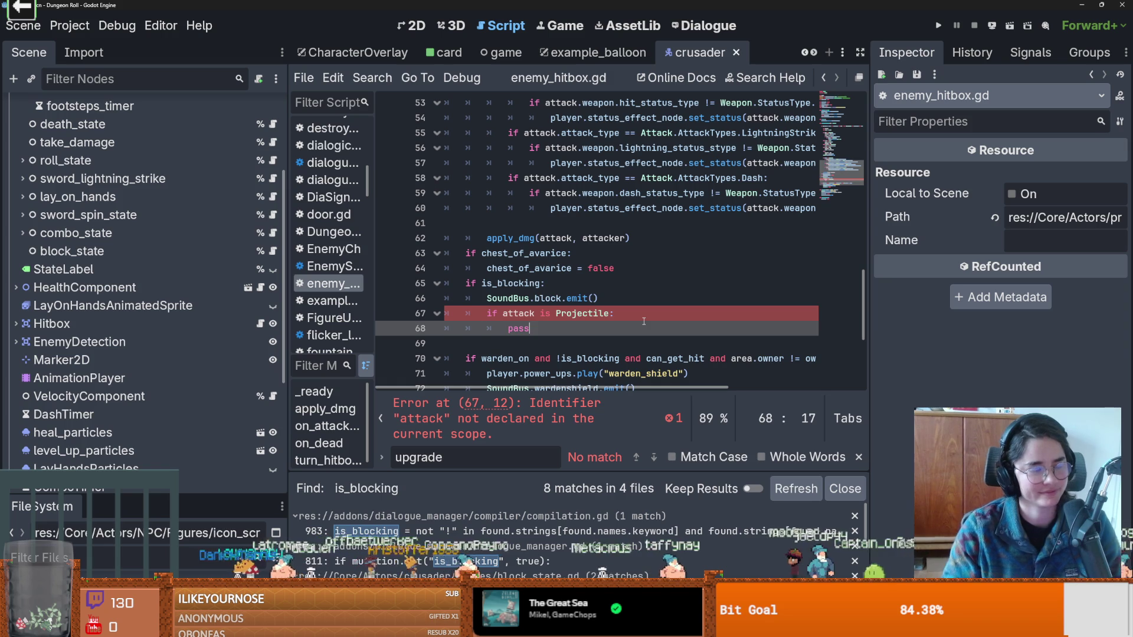
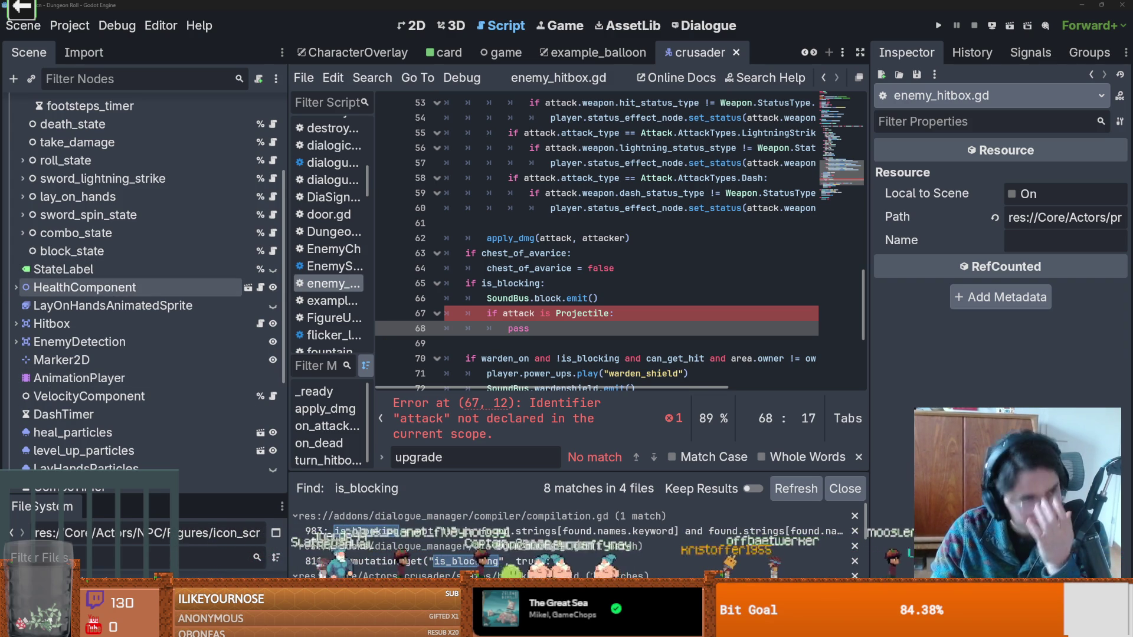
Review the Projectile check on lines 67–68, the reported error, and the uses of attack.
click(555, 313)
click(519, 328)
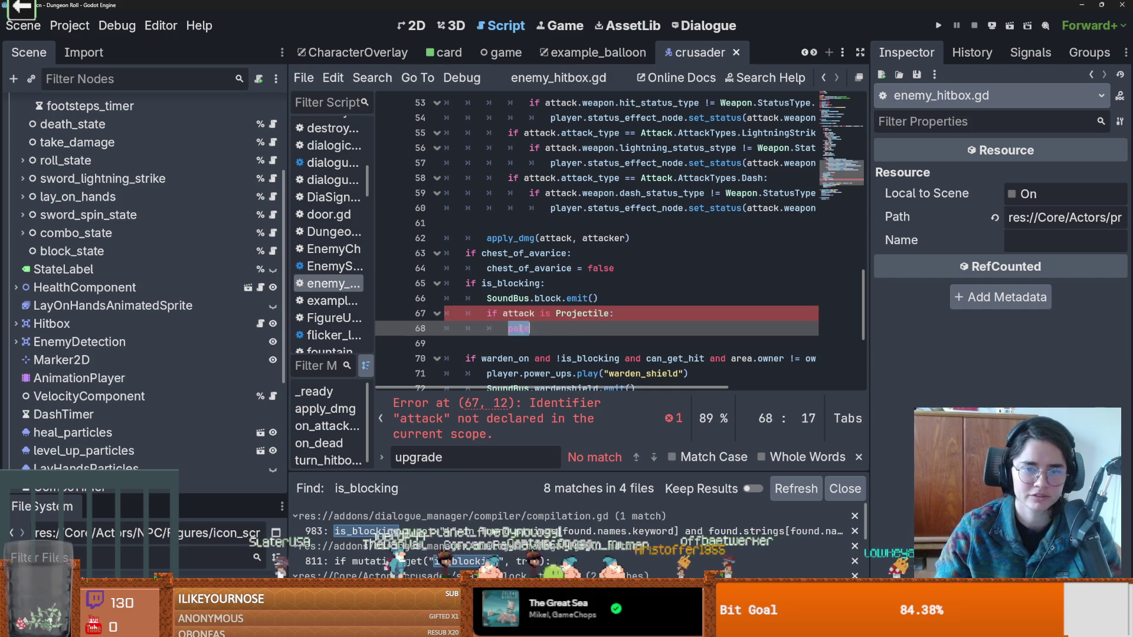
scroll(519, 325, down, 1)
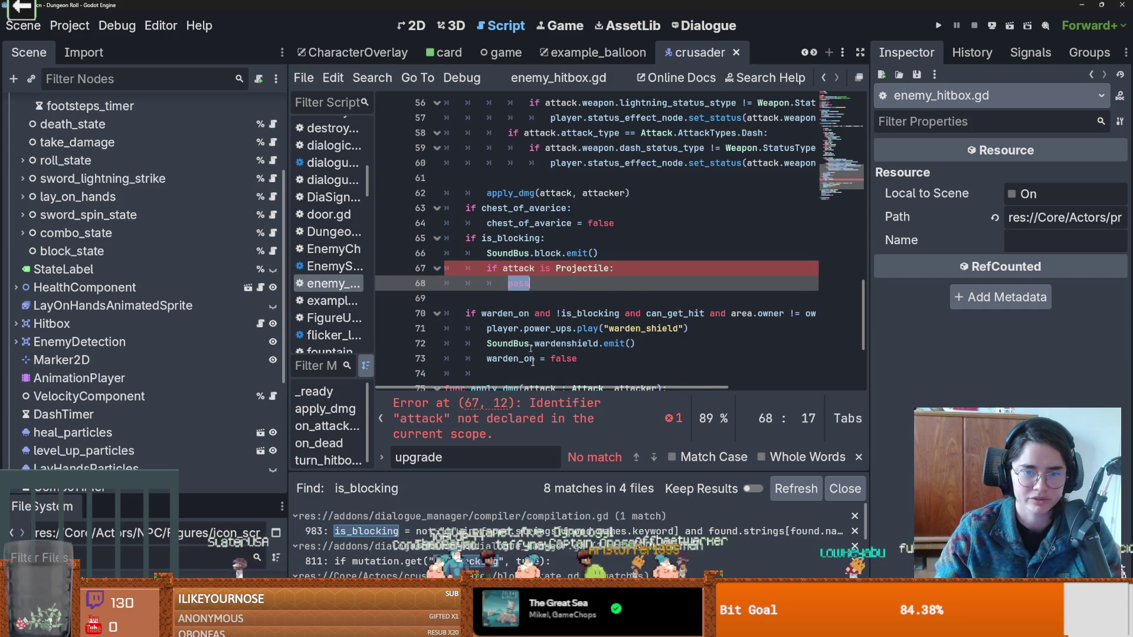
click(548, 420)
scroll(560, 316, up, 10)
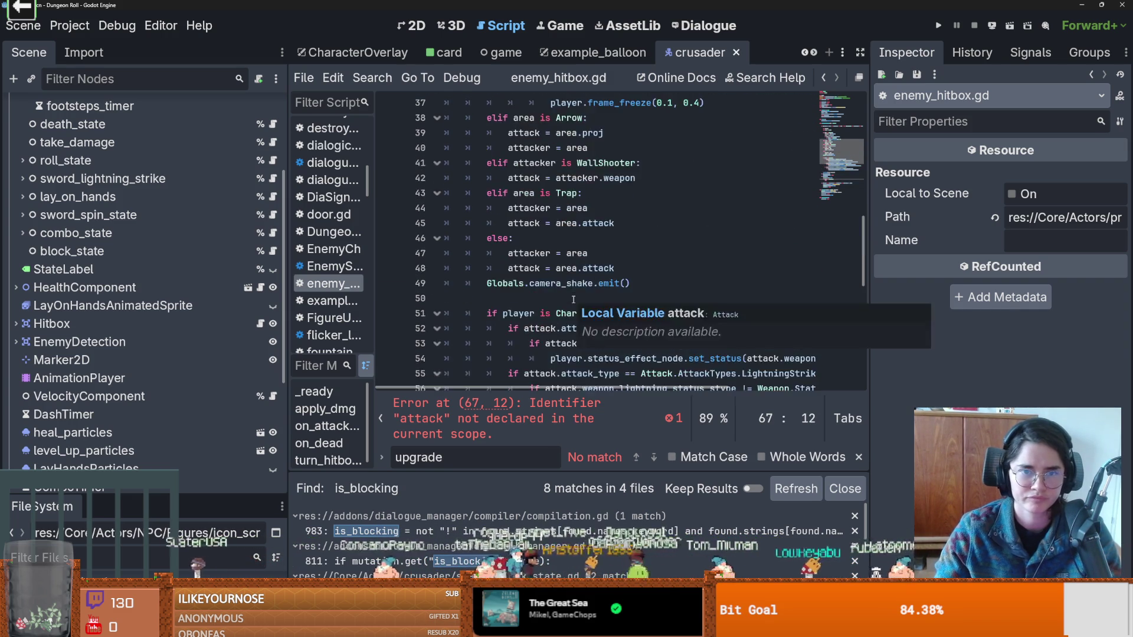
scroll(554, 266, up, 2)
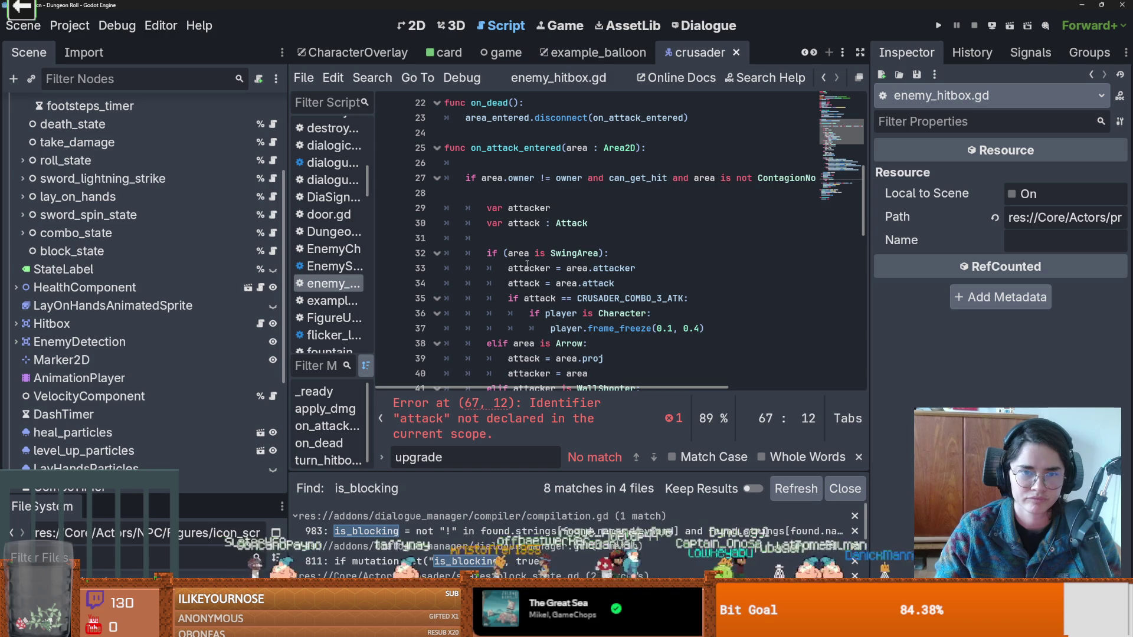
double_click(525, 283)
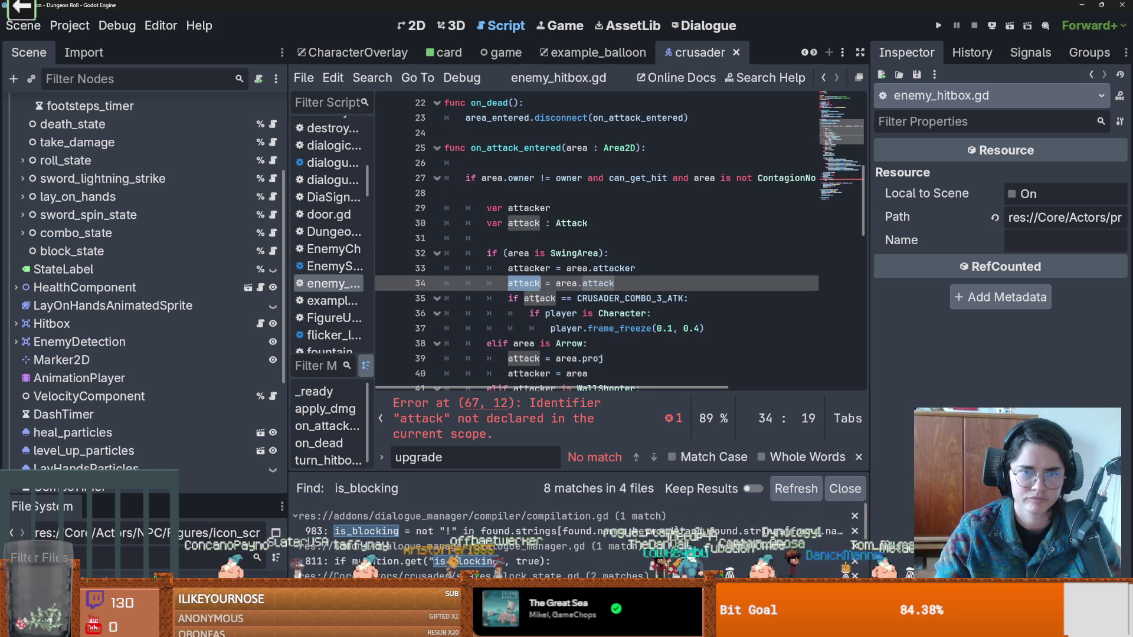
scroll(538, 299, down, 10)
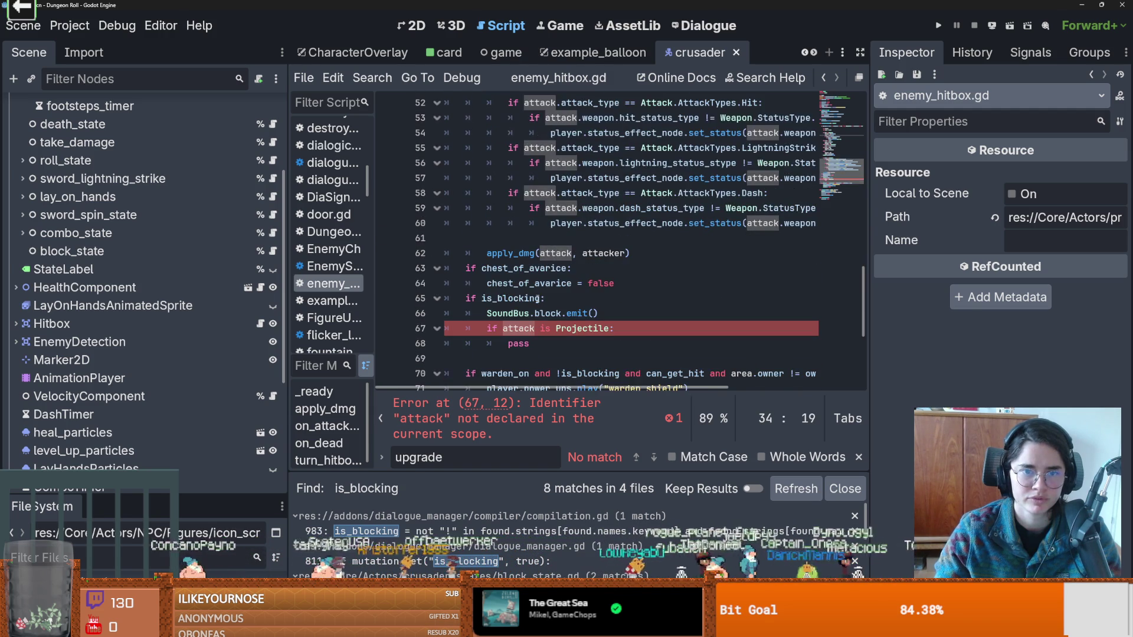
scroll(521, 348, up, 11)
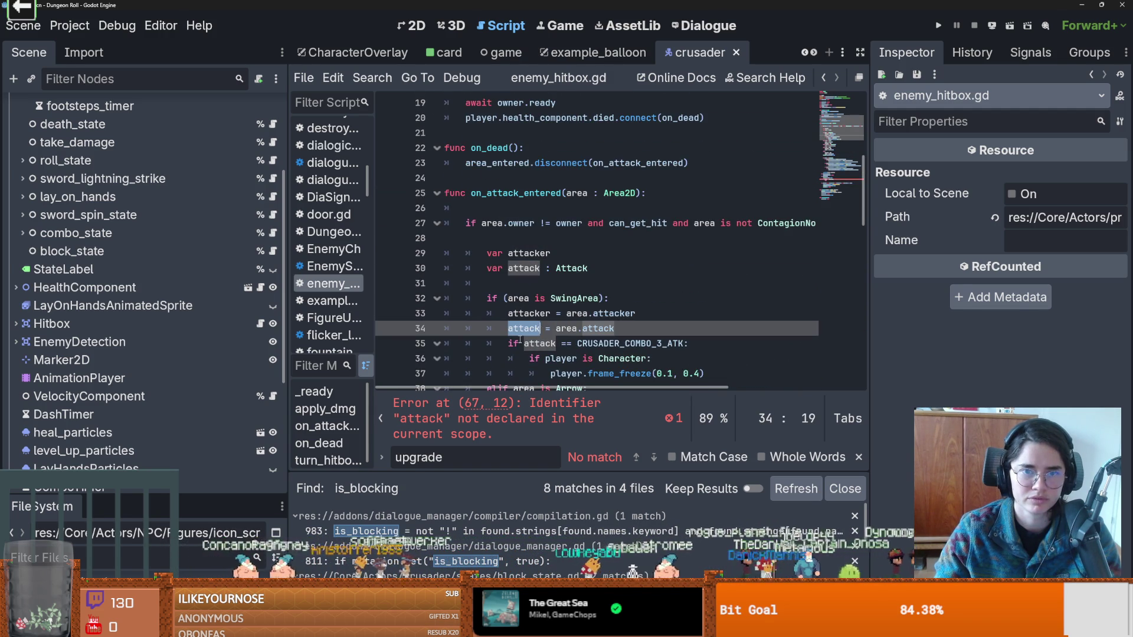
Select the Projectile check and its pass line on lines 67–68.
drag(608, 298, 540, 298)
scroll(574, 313, down, 2)
drag(604, 313, 486, 298)
key(ctrl+c)
scroll(572, 320, down, 5)
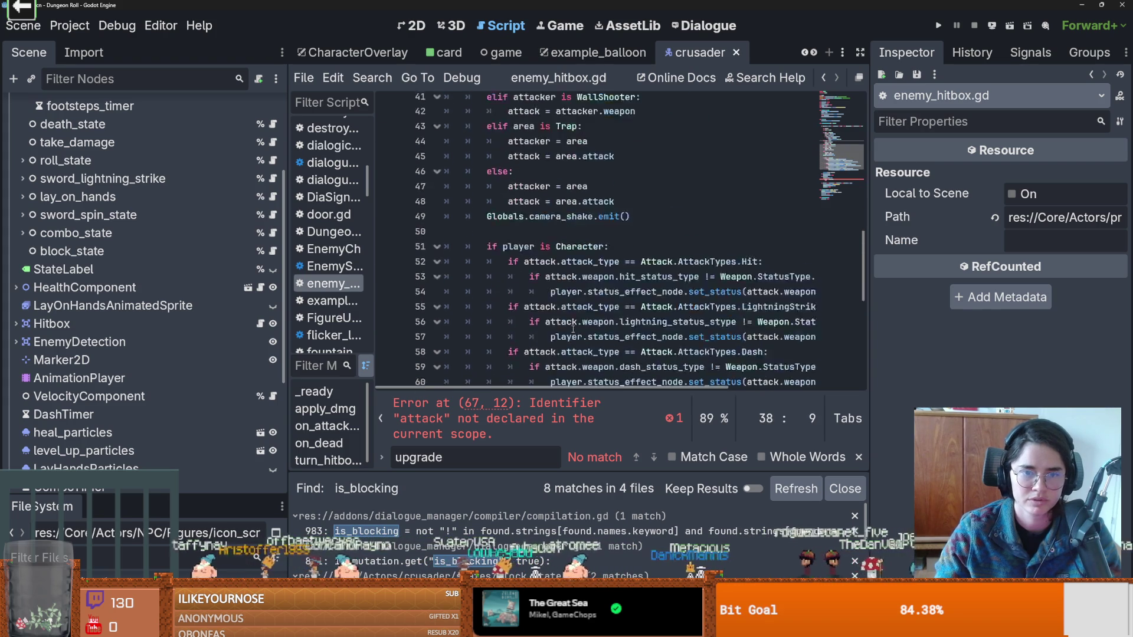
scroll(572, 328, down, 5)
drag(562, 305, 488, 290)
Replace those lines with the pasted Arrow branch, turning elif into a plain if.
key(ctrl+v)
click(488, 284)
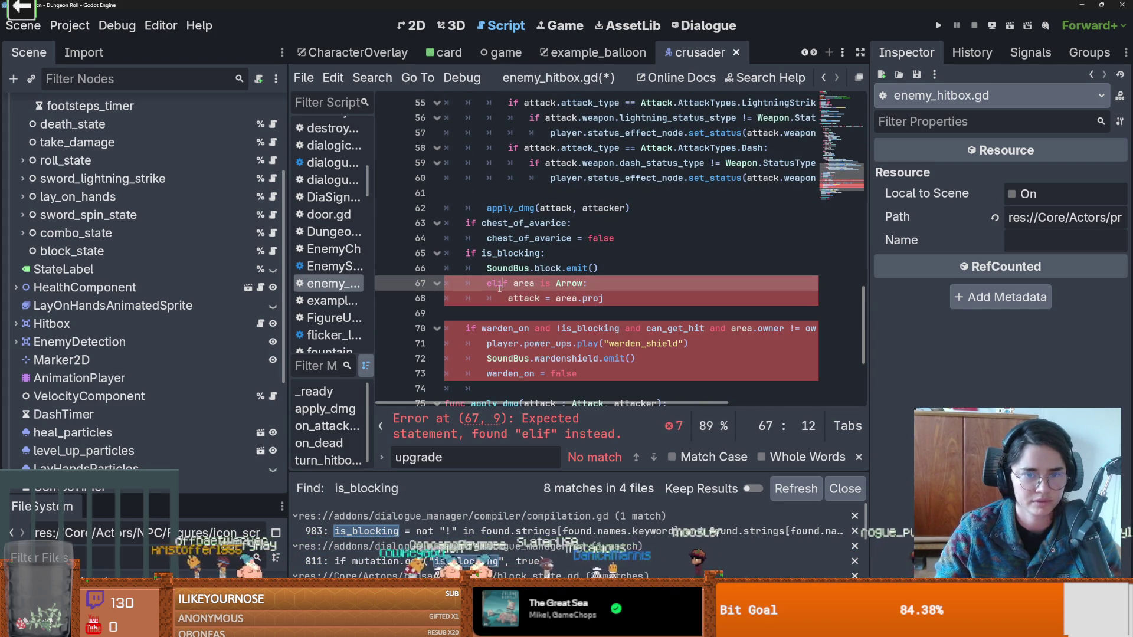
key(BackSpace)
key(Delete)
Declare the assignment as 'var attack : Projectile = area.proj' and start a new line.
click(566, 297)
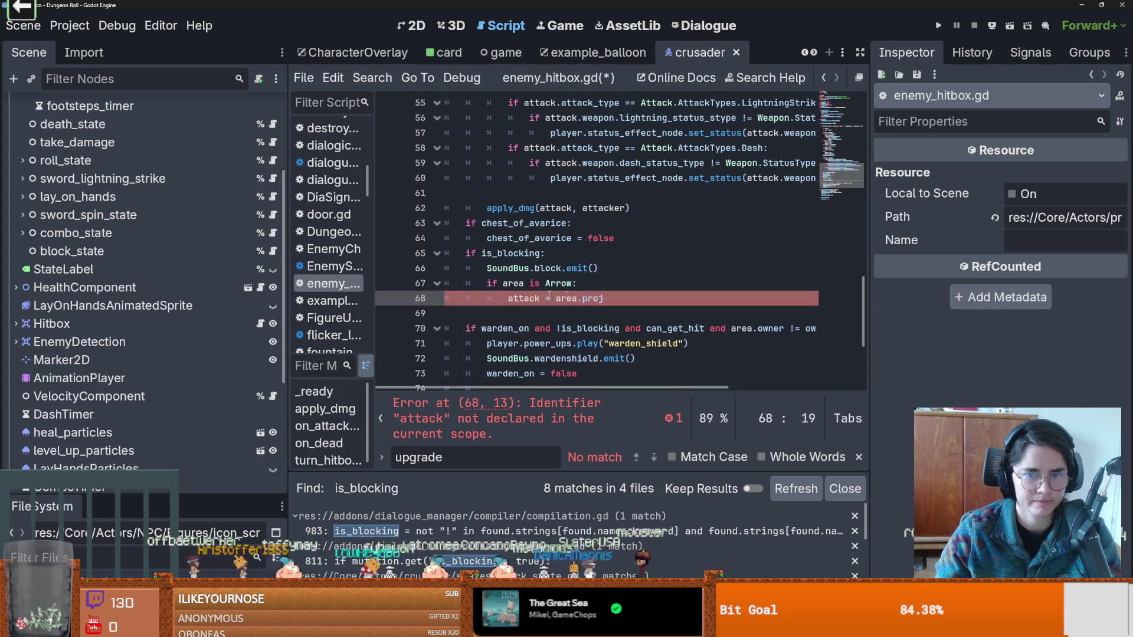
click(509, 299)
text(var)
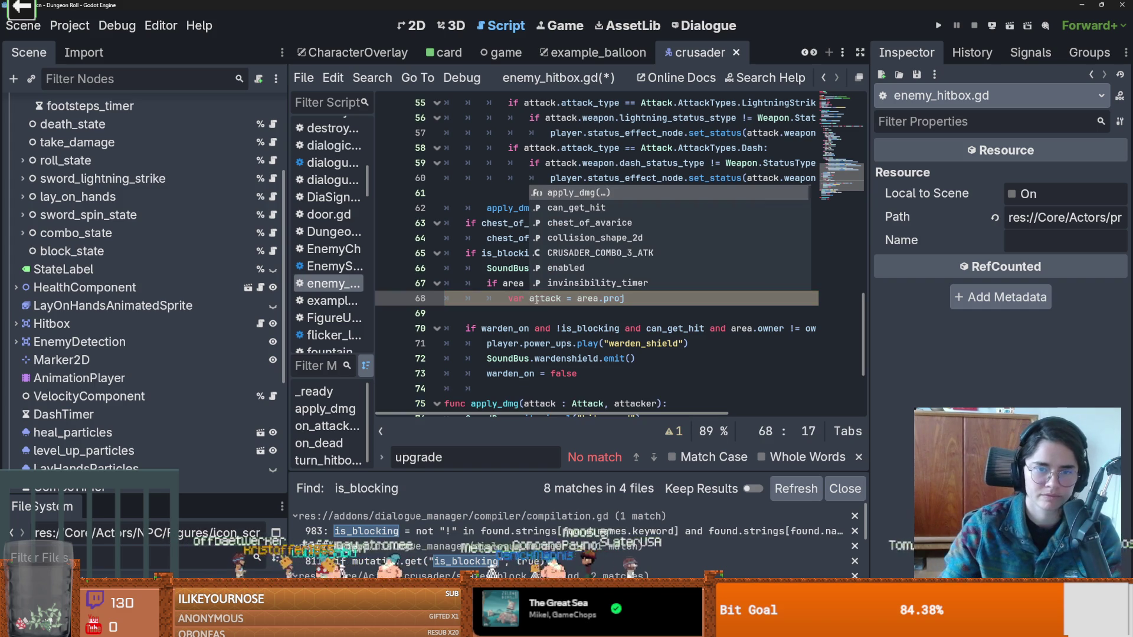
click(566, 298)
text(: Pr)
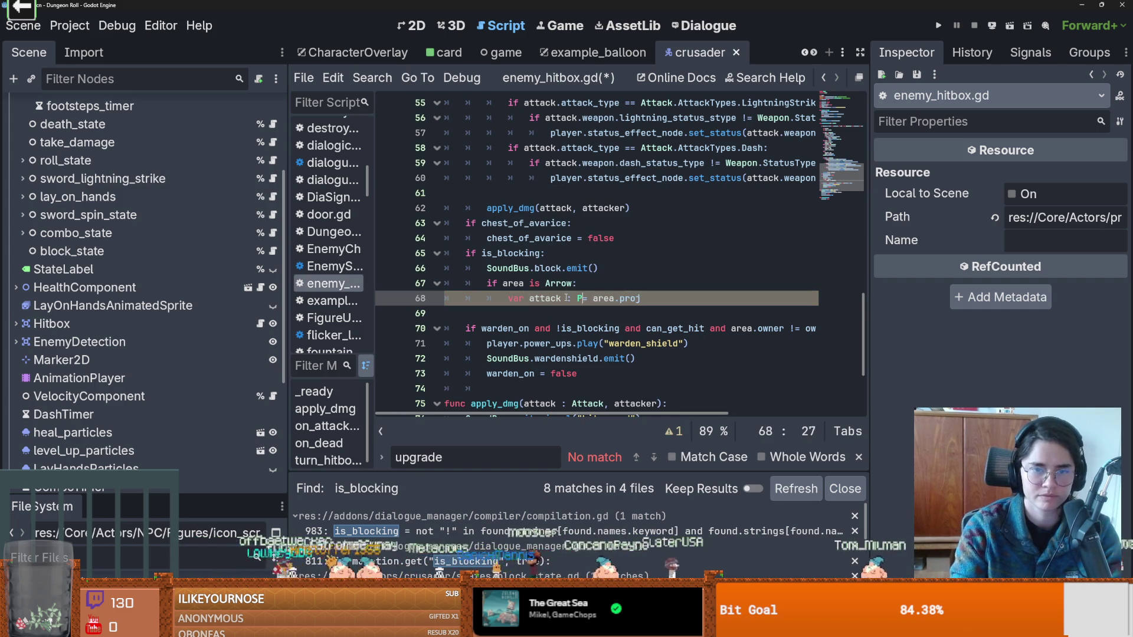
key(Return)
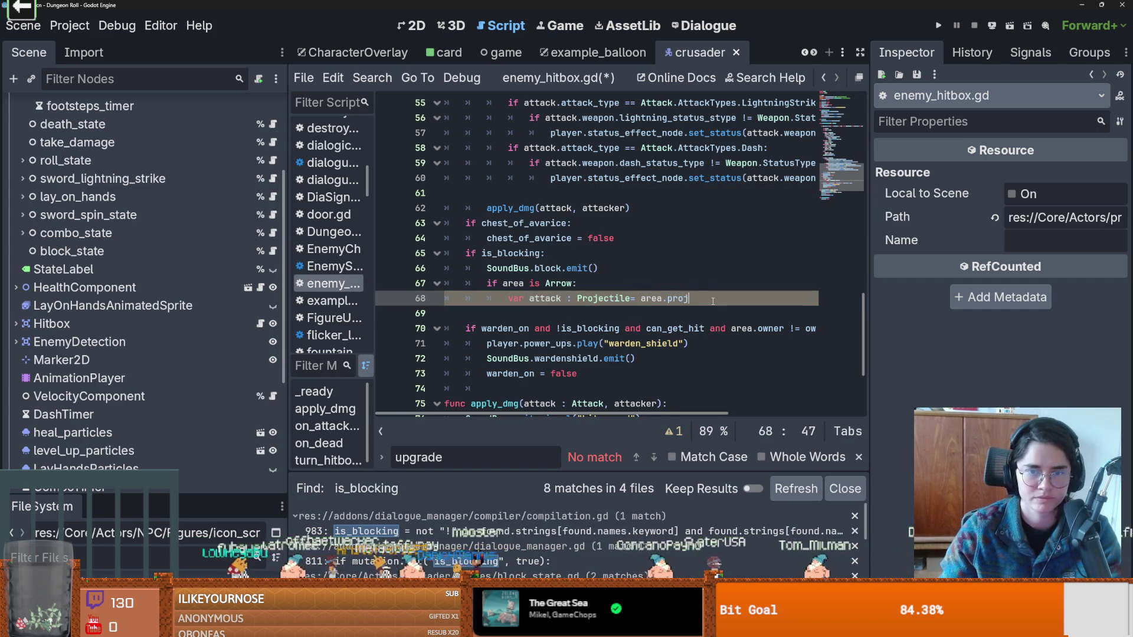
key(Return)
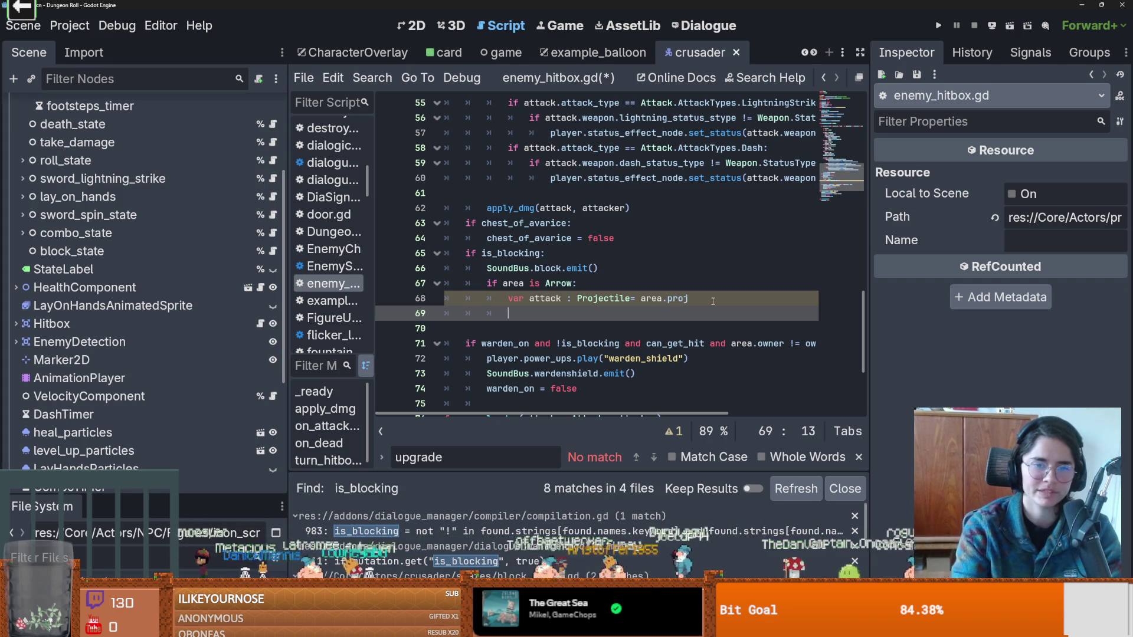
Discard an unfinished area. call on line 69, then switch to the Projectile script.
text(atta)
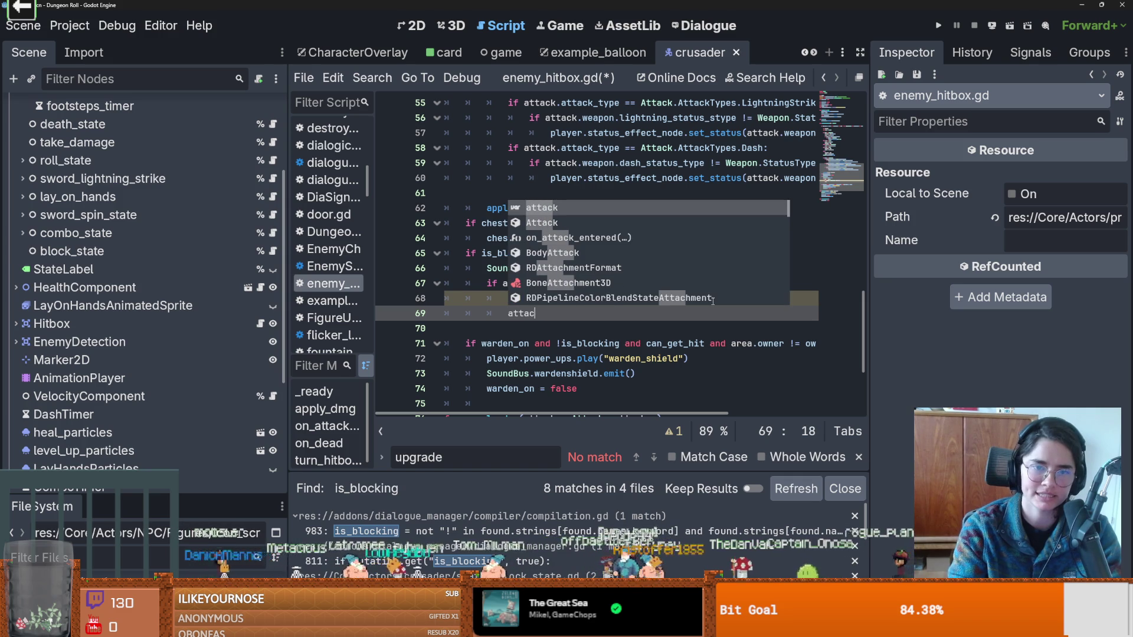
key(BackSpace)
key(BackSpace)
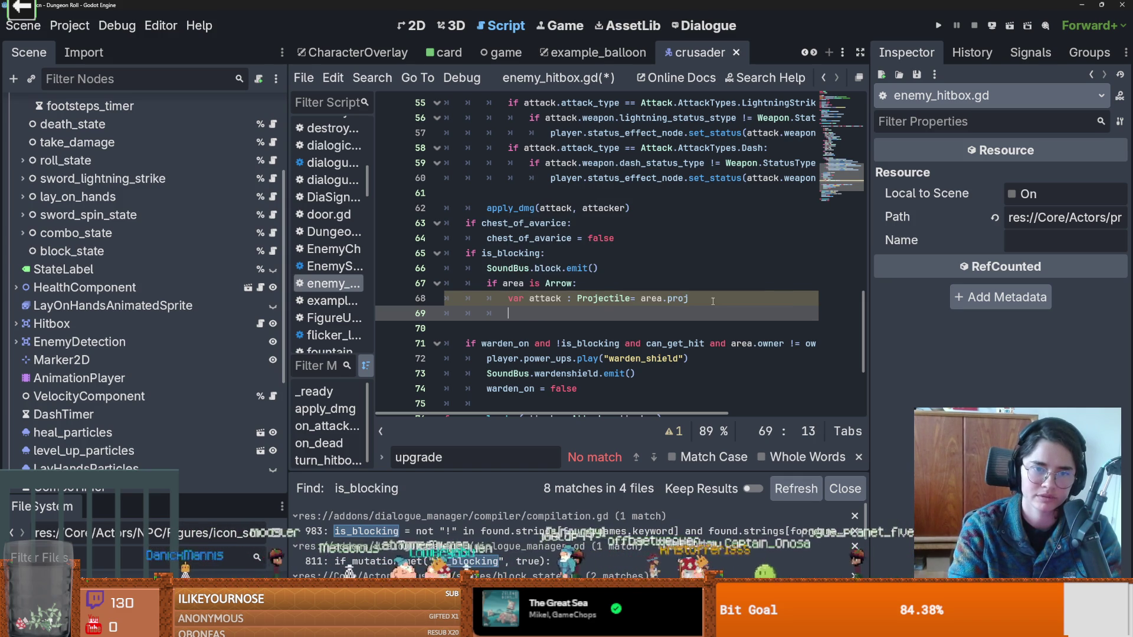
text(area.)
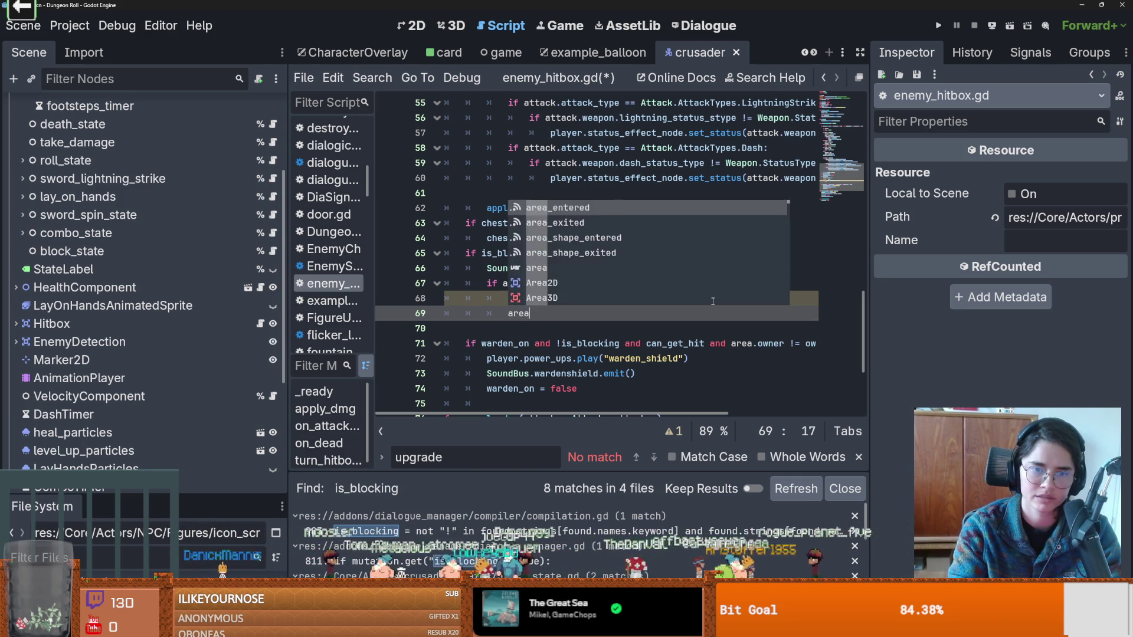
key(Escape)
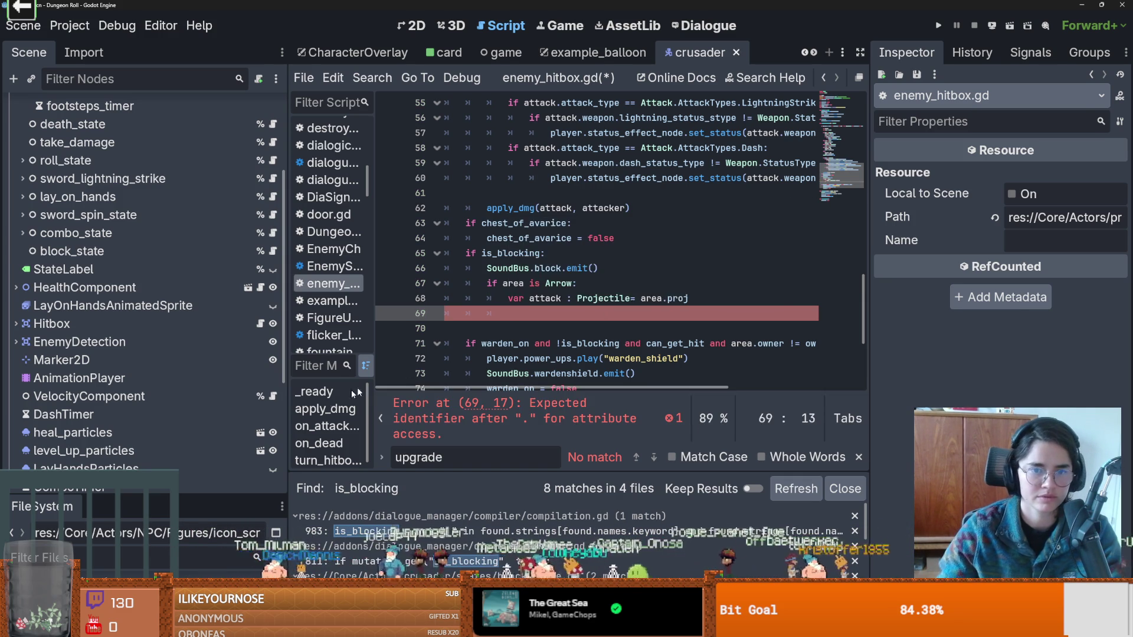
key(BackSpace)
key(BackSpace)
key(BackSpace)
scroll(555, 140, up, 10)
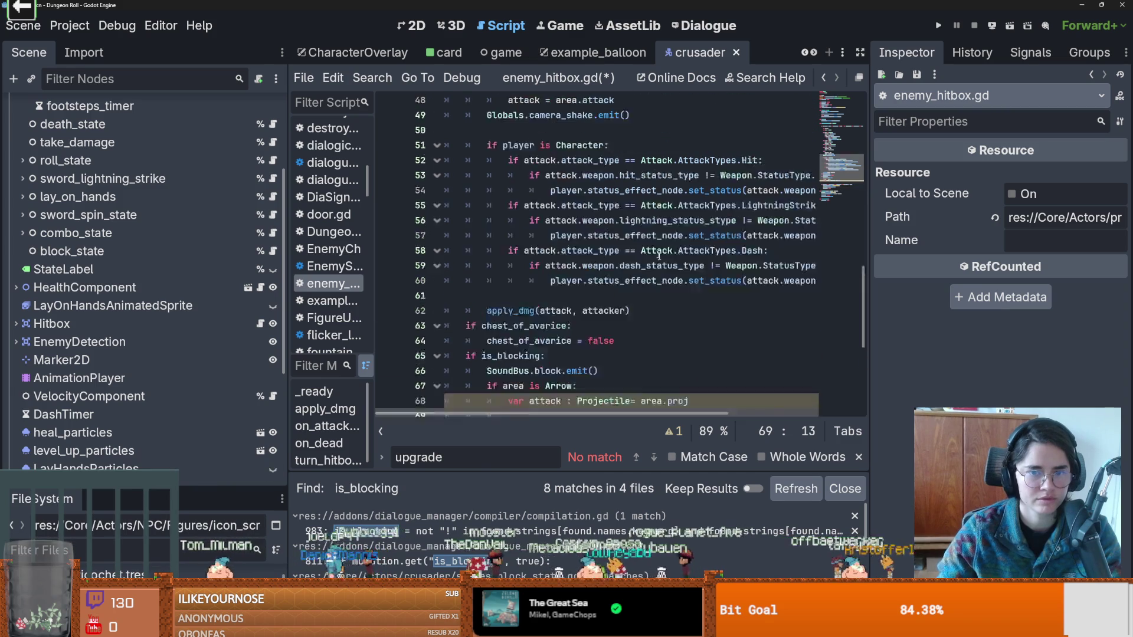
scroll(555, 140, down, 15)
ctrl+click(593, 148)
Add an empty func switch_direction(): above _process in projectile.gd.
scroll(486, 242, down, 8)
click(469, 208)
key(Return)
key(Return)
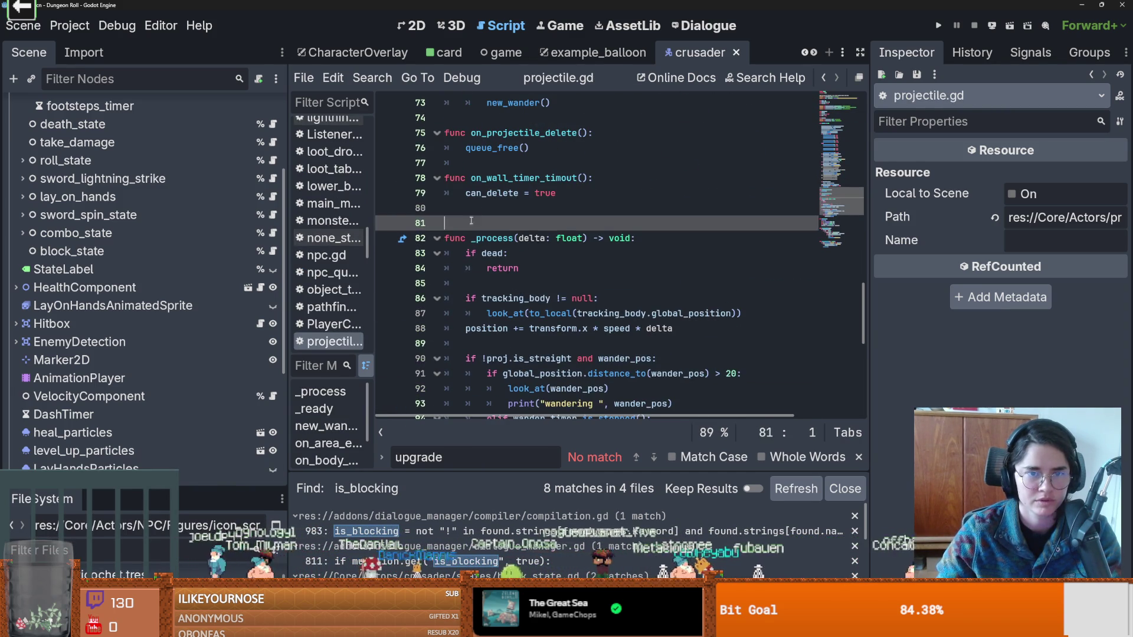
key(Up)
text(func )
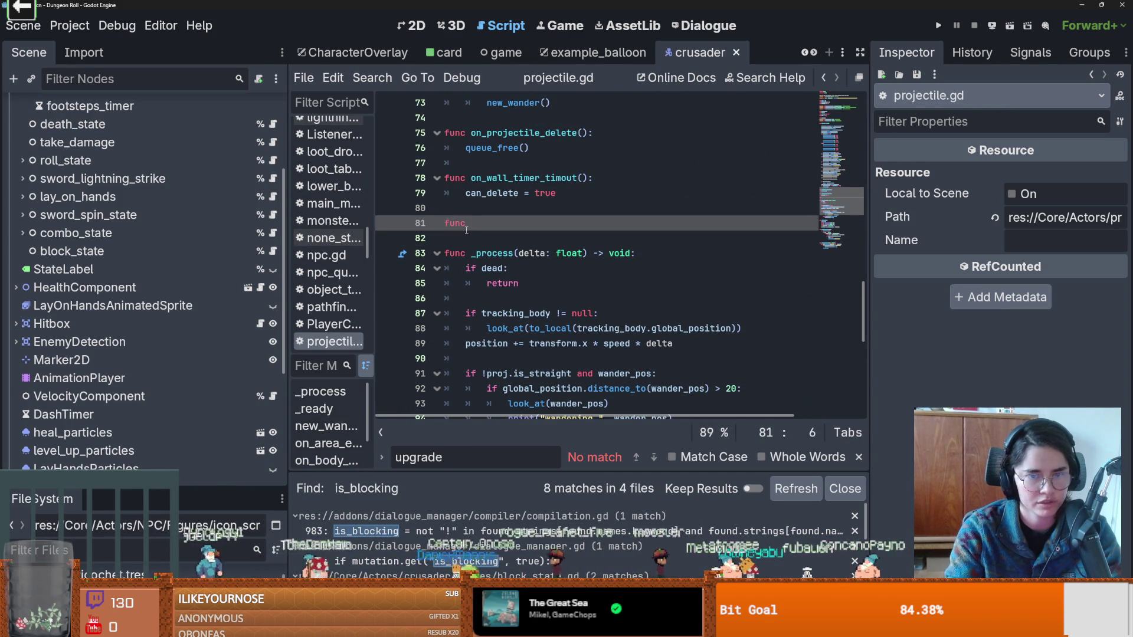
text(swit)
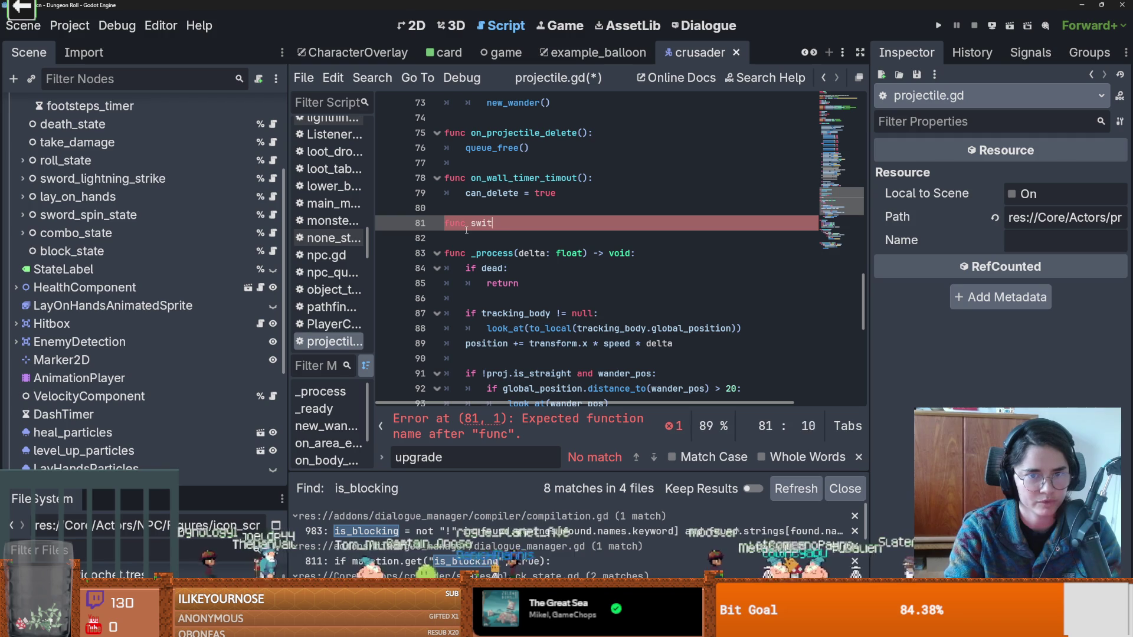
text(ch_direction():)
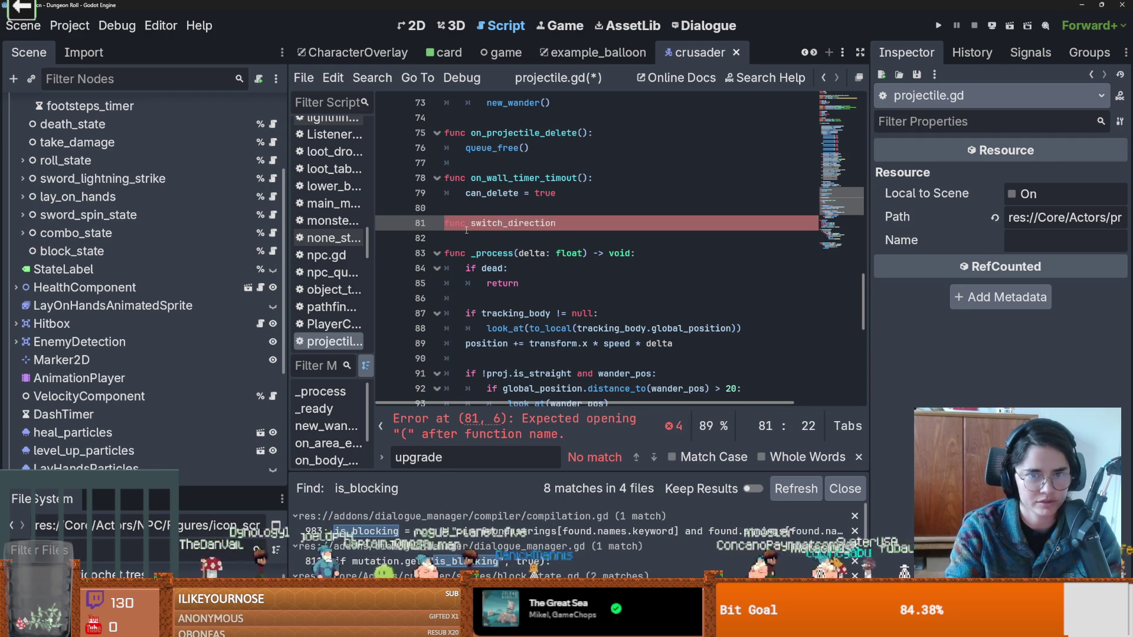
key(Return)
Check the look_at, to_local and position usage on lines 89–90.
scroll(507, 242, up, 19)
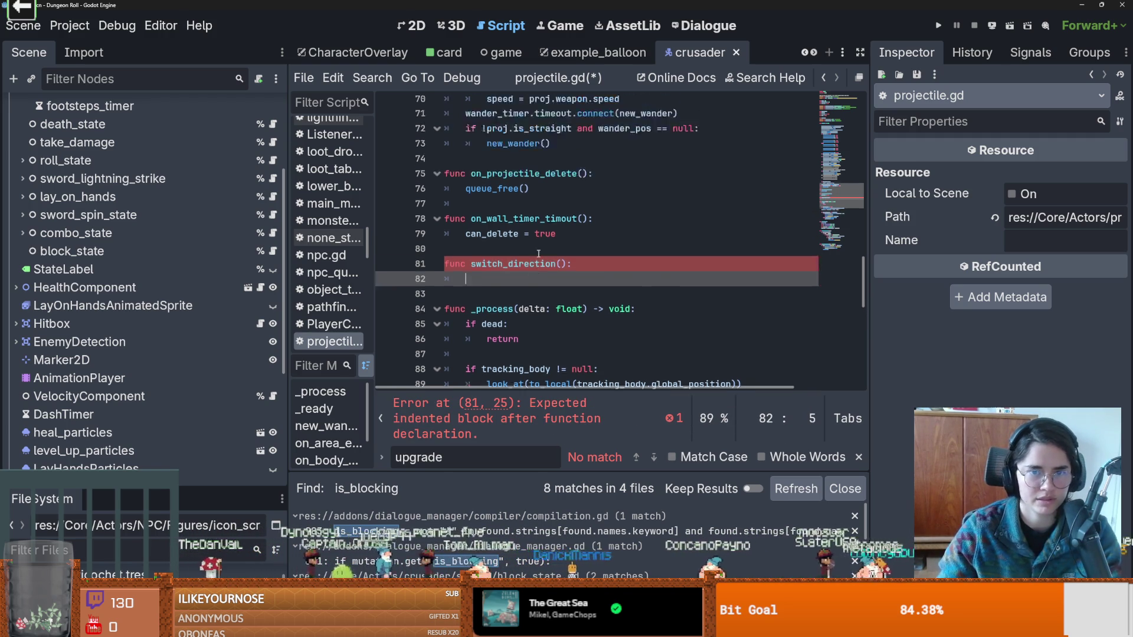
scroll(546, 255, down, 20)
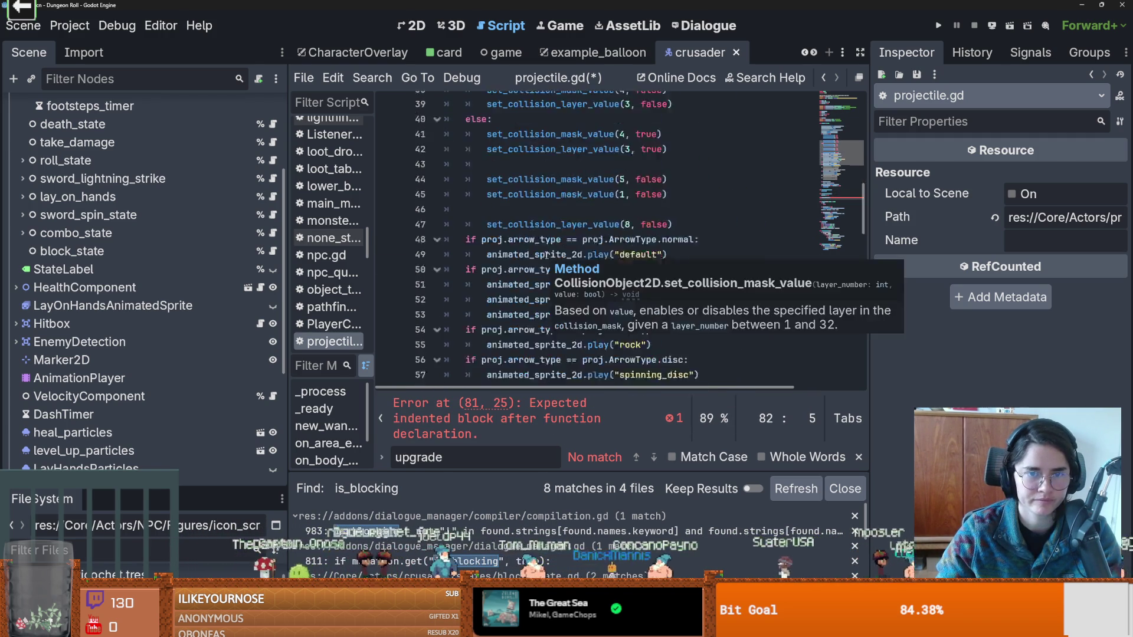
scroll(546, 255, down, 3)
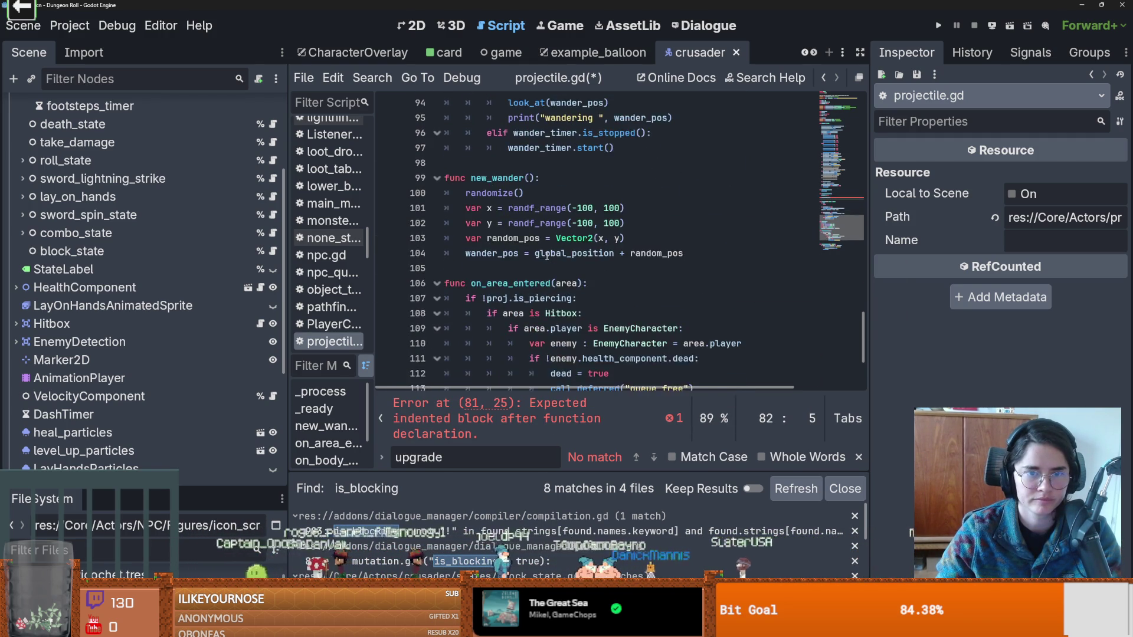
scroll(518, 225, down, 1)
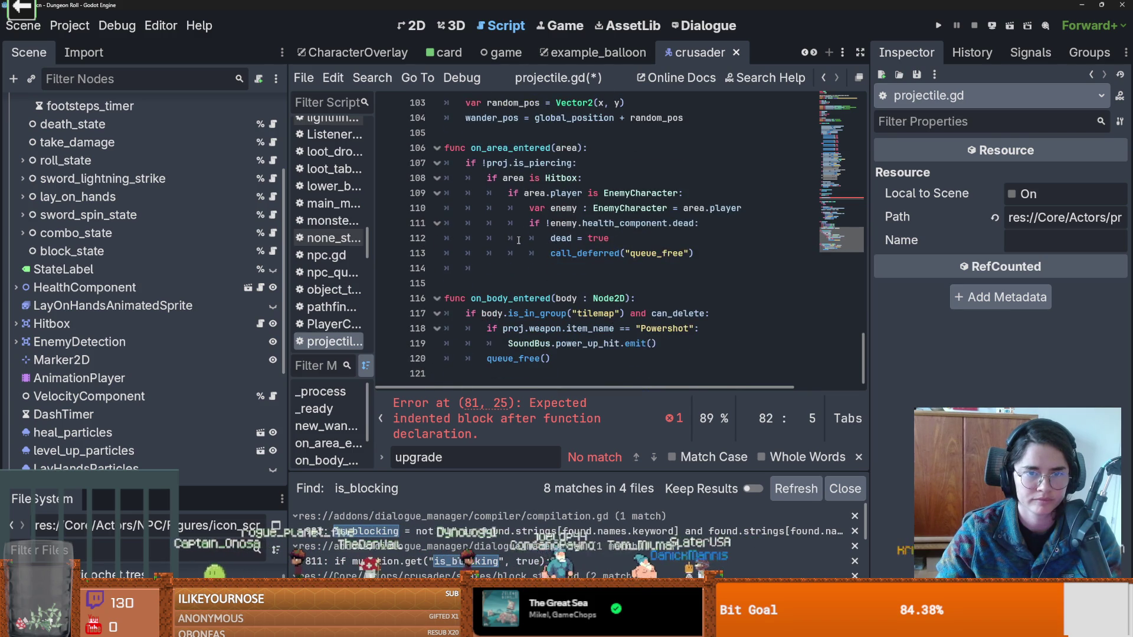
scroll(508, 252, up, 10)
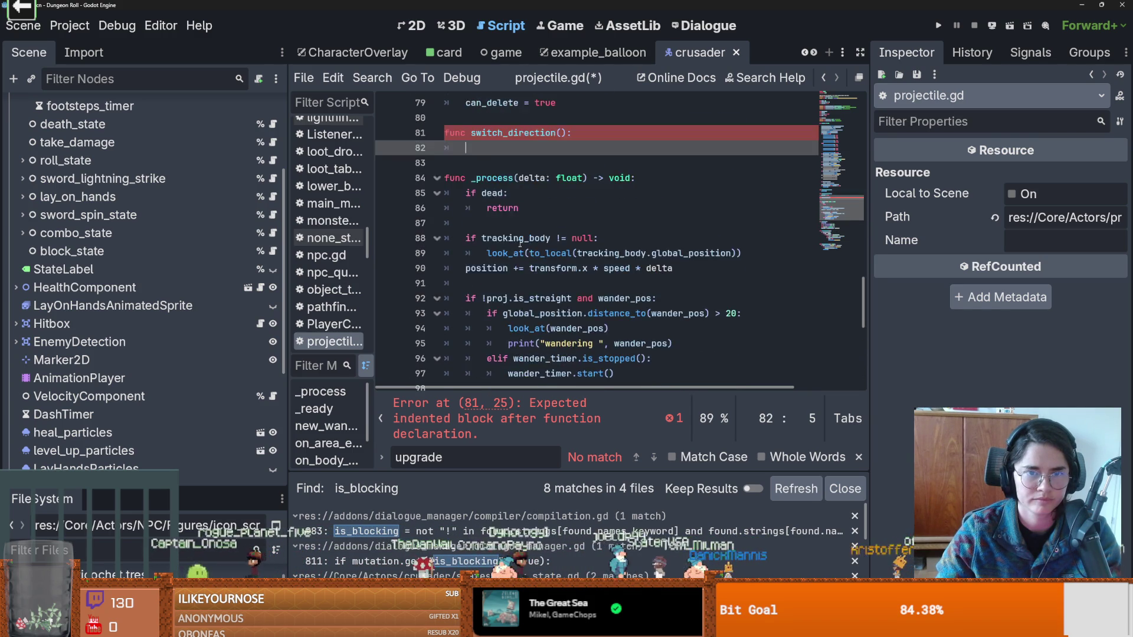
scroll(483, 256, down, 1)
double_click(512, 298)
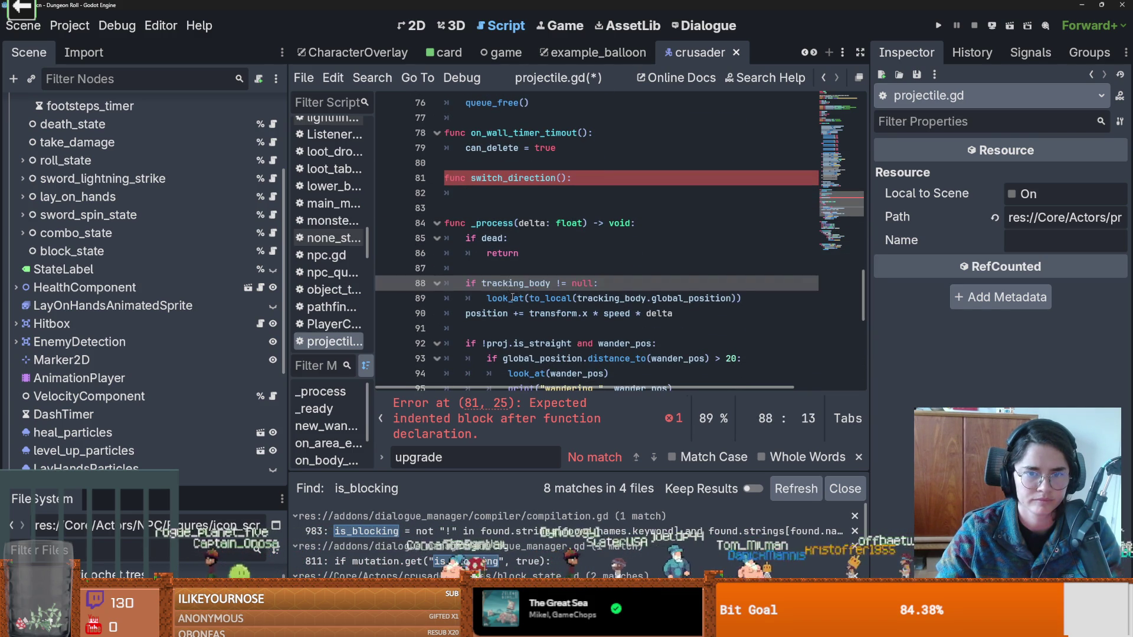
double_click(533, 299)
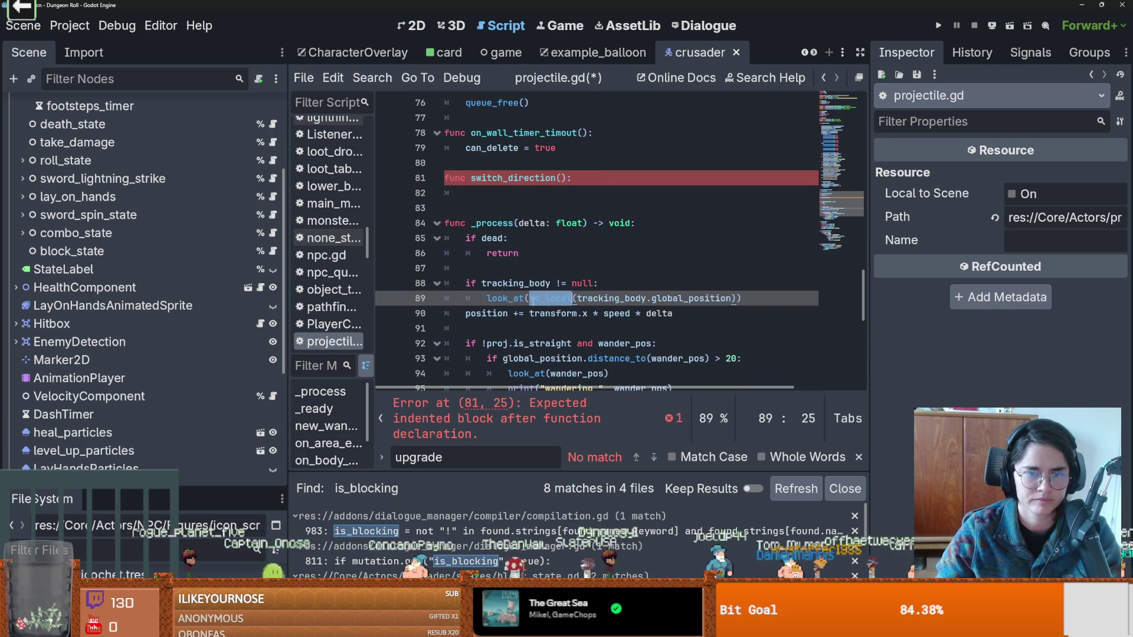
double_click(483, 314)
Inspect position and transform on line 90 before returning to switch_direction.
scroll(519, 260, up, 1)
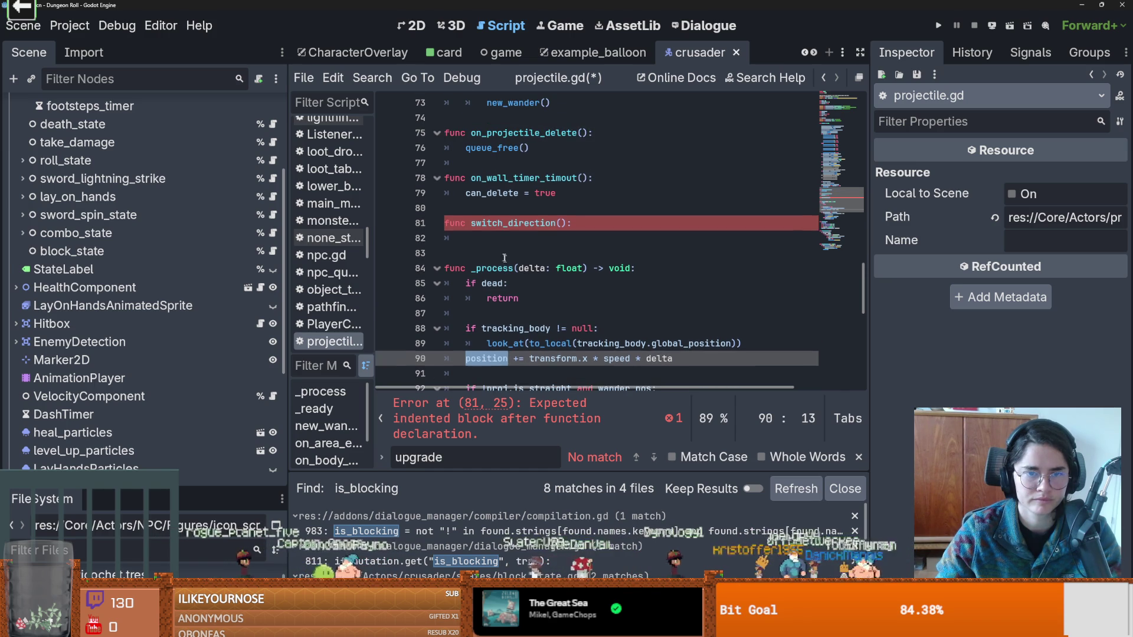
click(496, 240)
scroll(541, 246, down, 1)
double_click(488, 314)
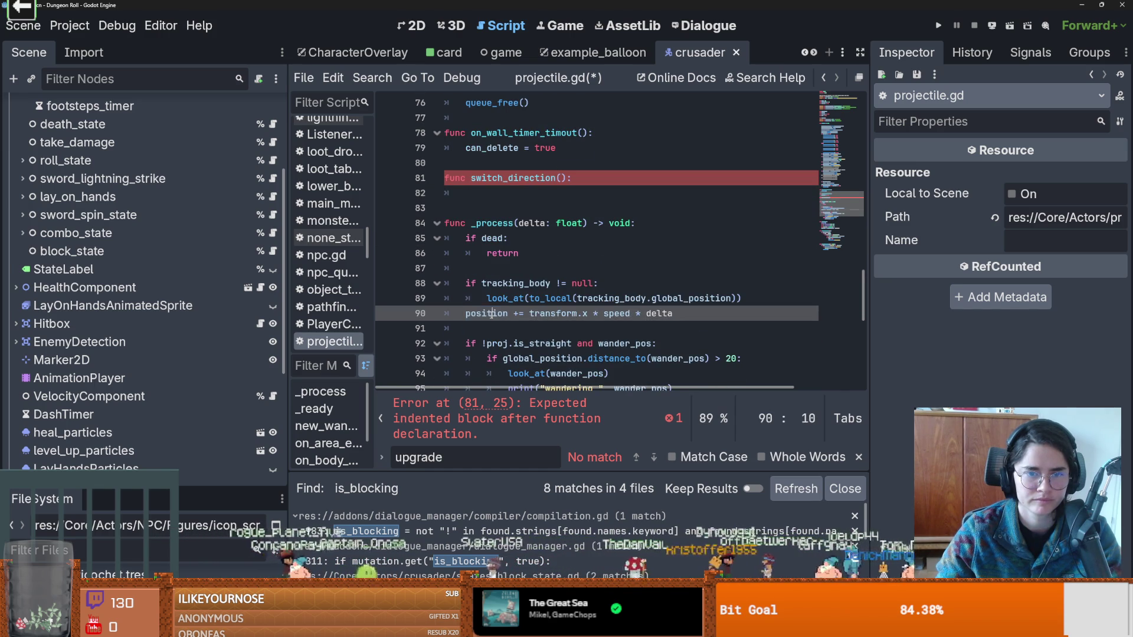
scroll(531, 295, down, 1)
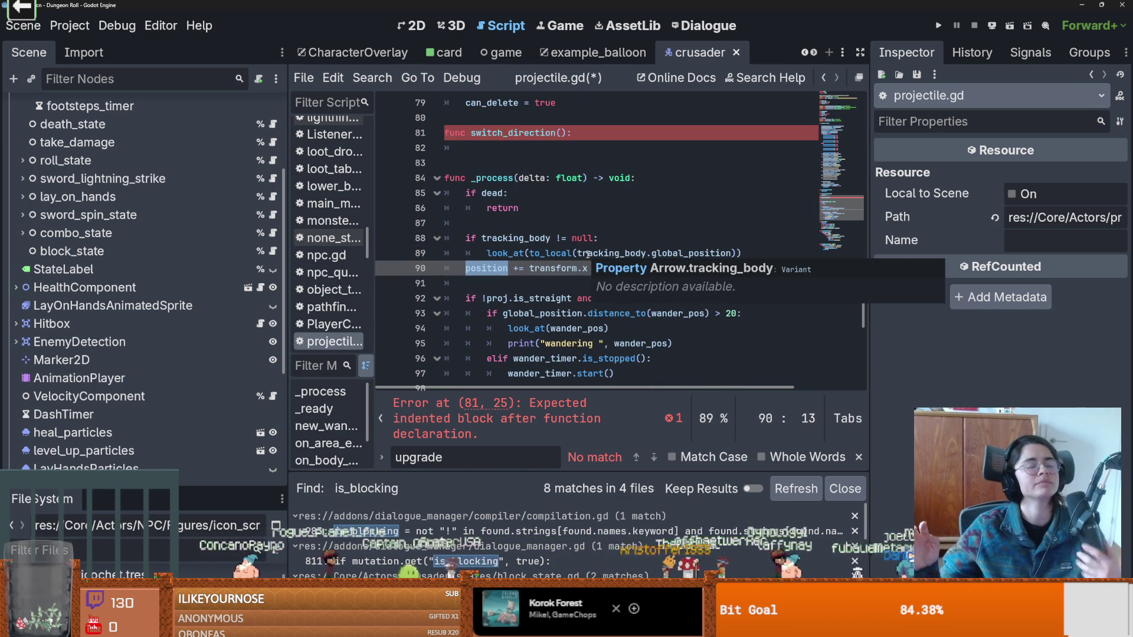
click(539, 268)
double_click(539, 269)
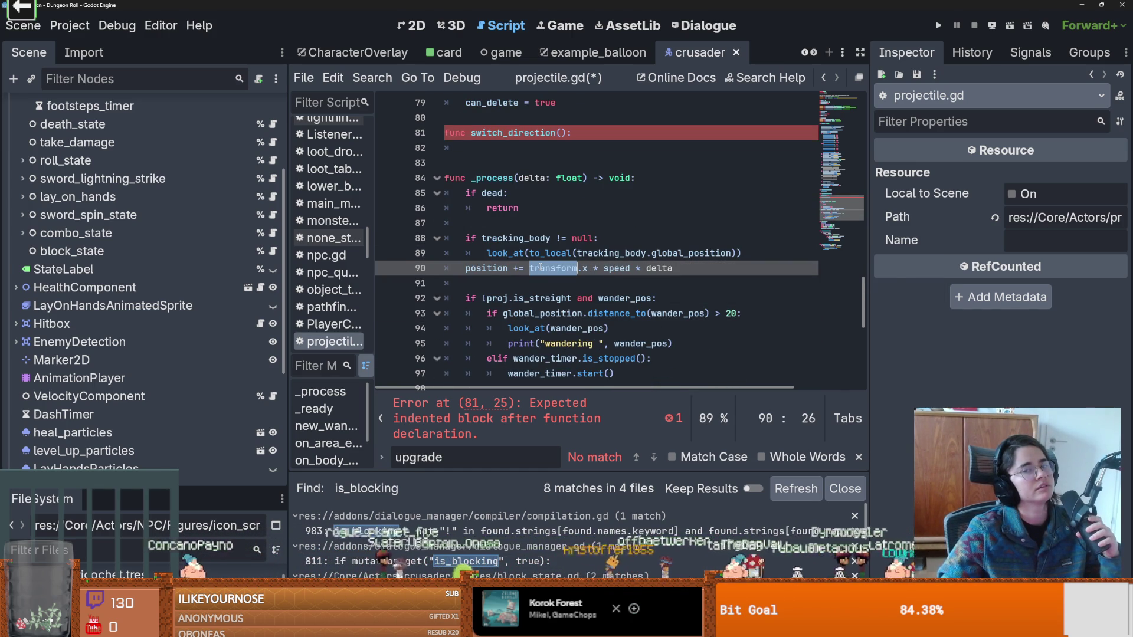
click(482, 150)
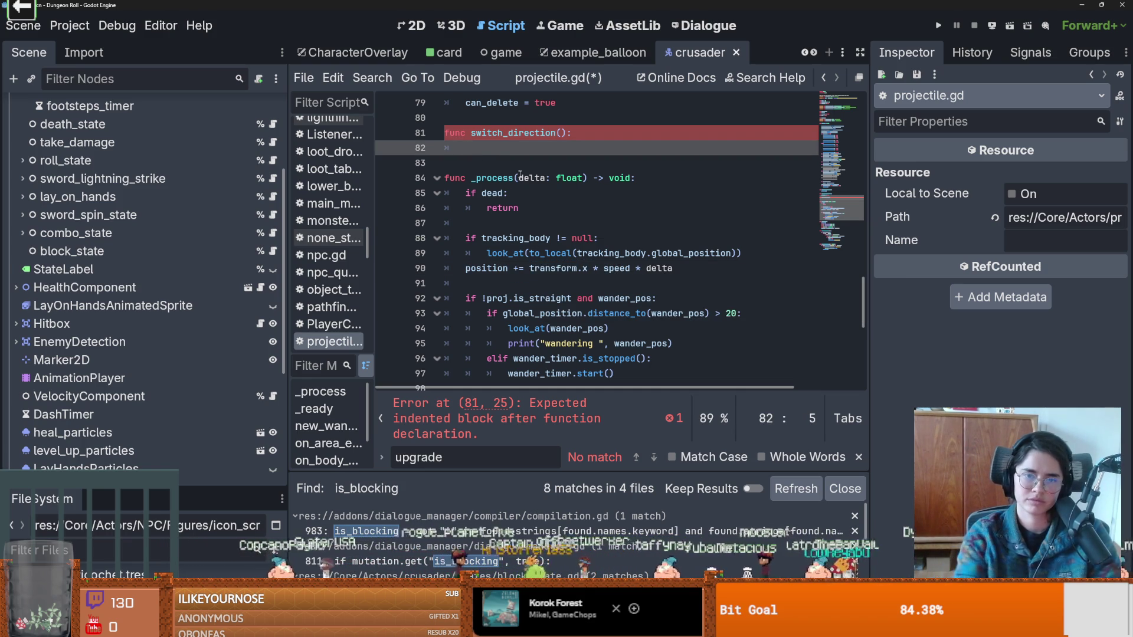
Write 'transform.x = - transform.x' as switch_direction's body and save projectile.gd.
text(tran)
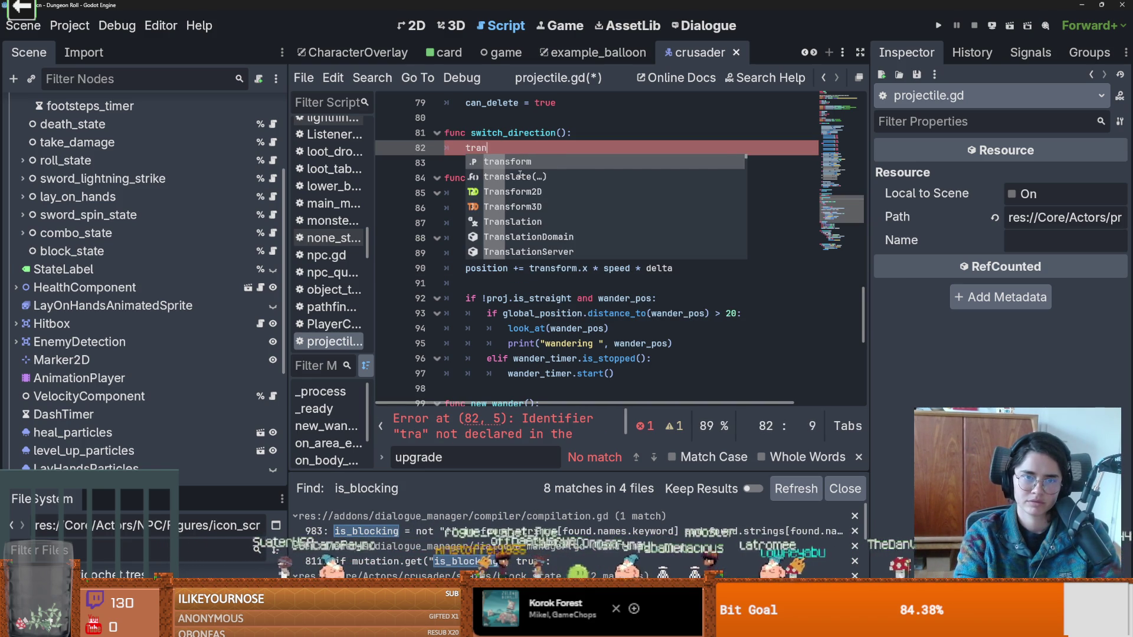
text(s)
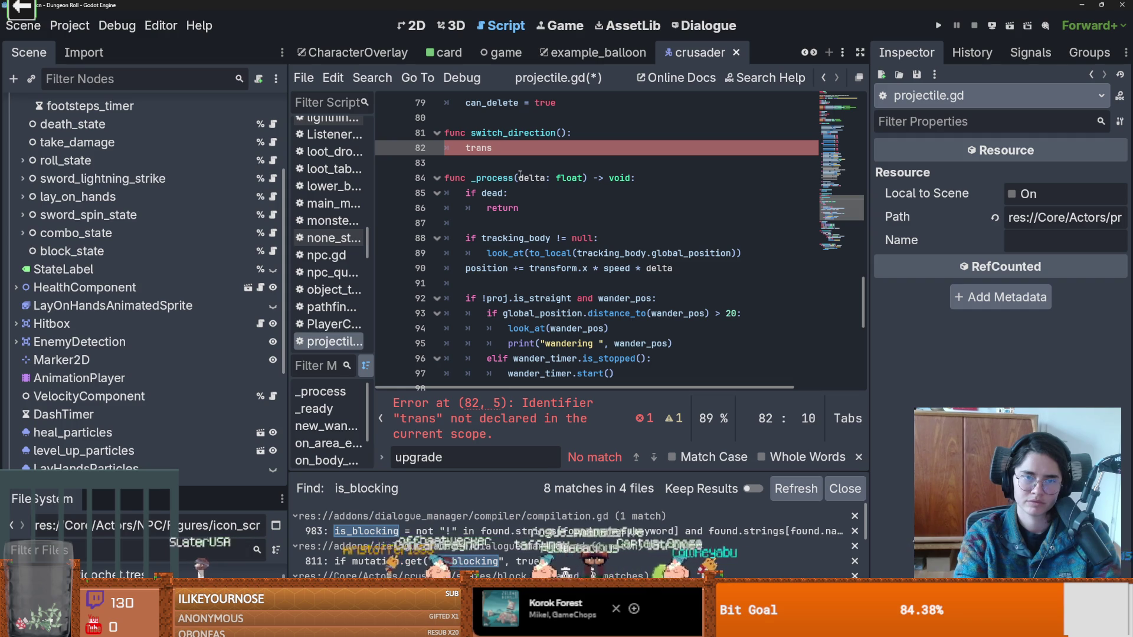
text(dom.x )
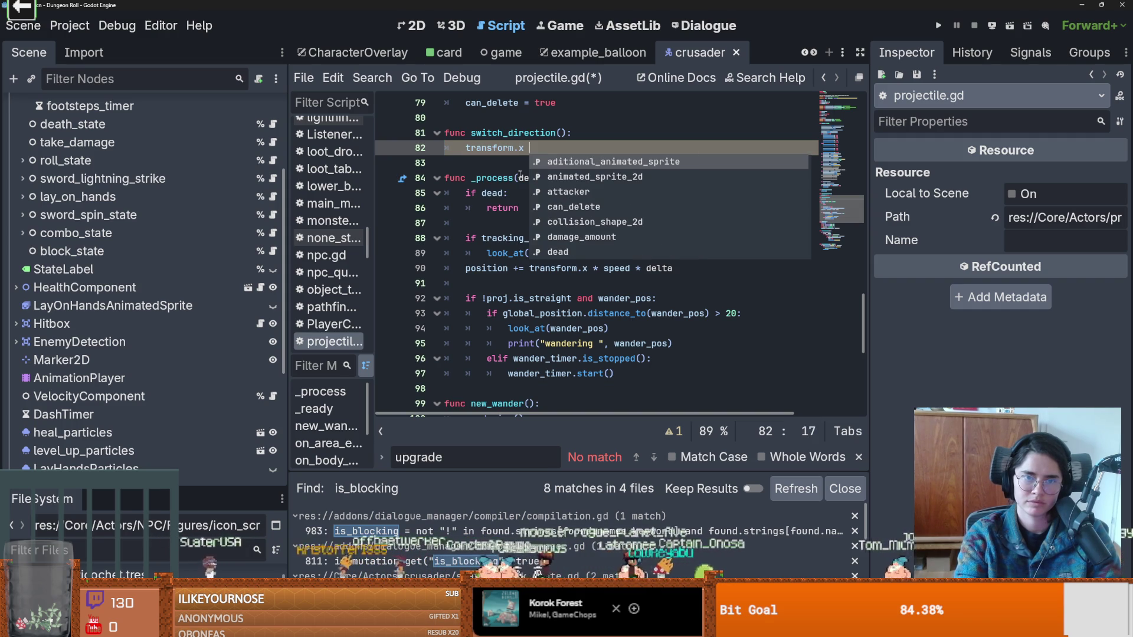
text(= 1)
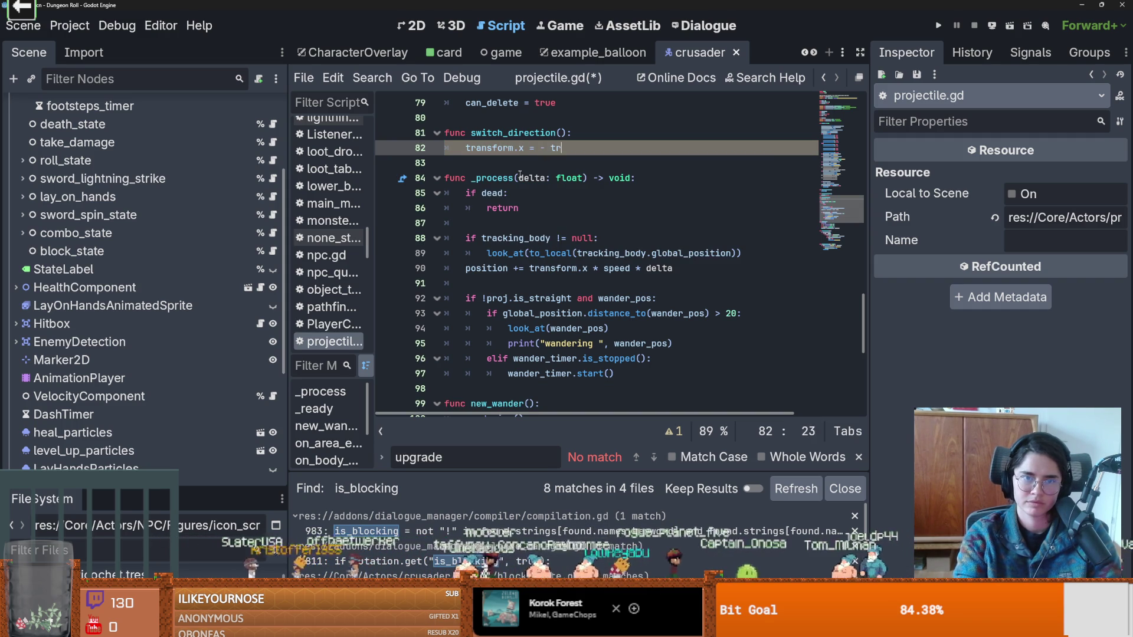
text(rans)
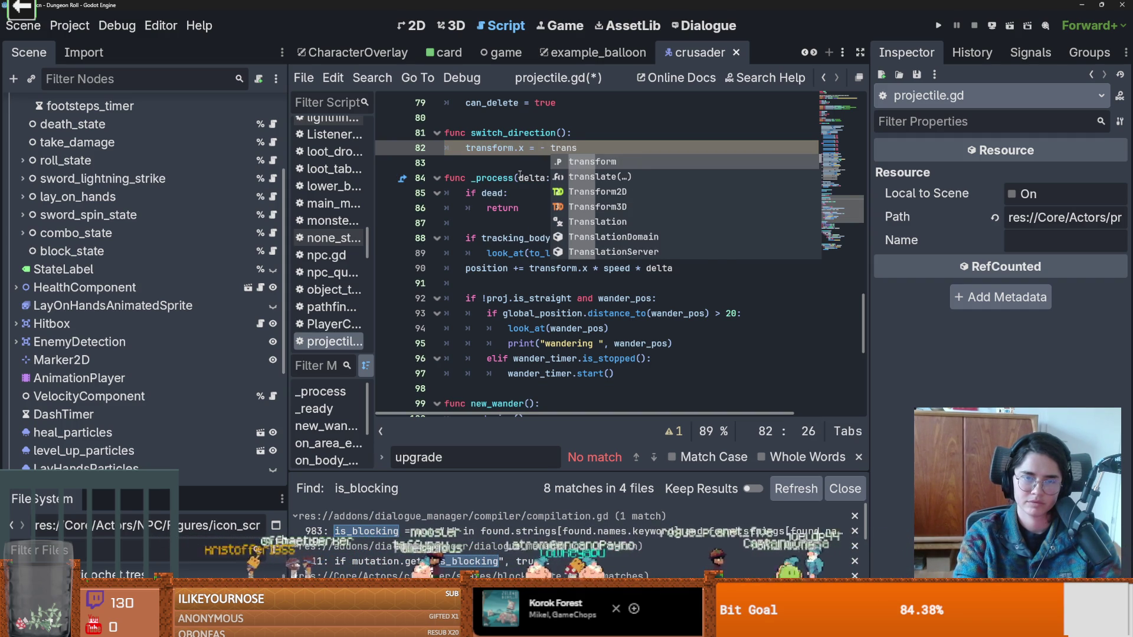
key(Return)
text(.x)
click(561, 133)
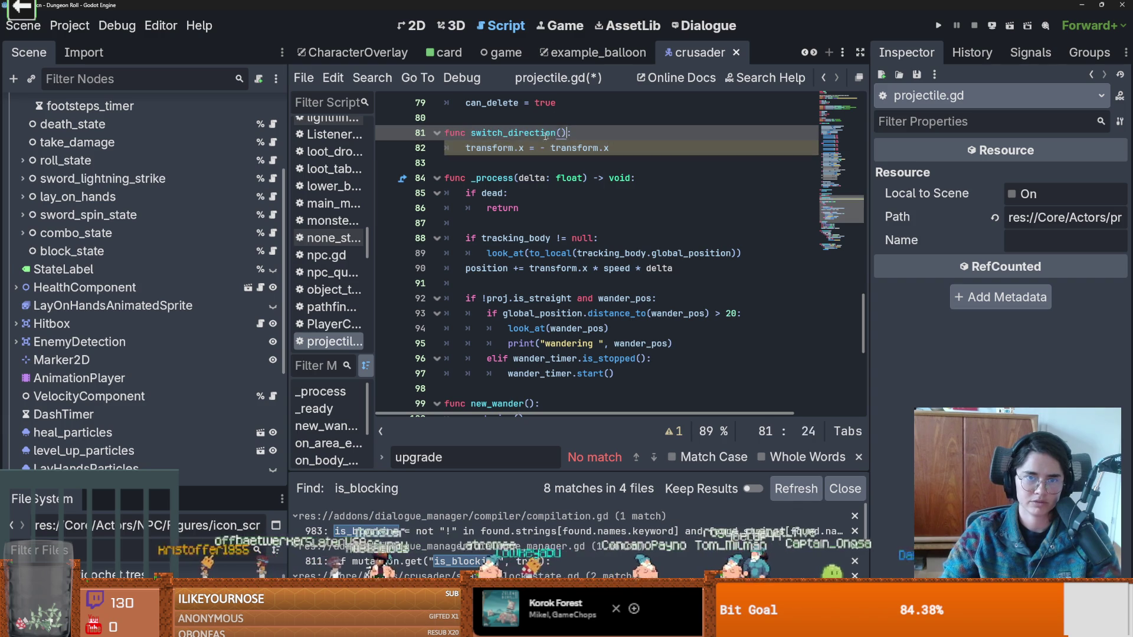
drag(560, 133, 470, 133)
key(ctrl+c)
key(ctrl+s)
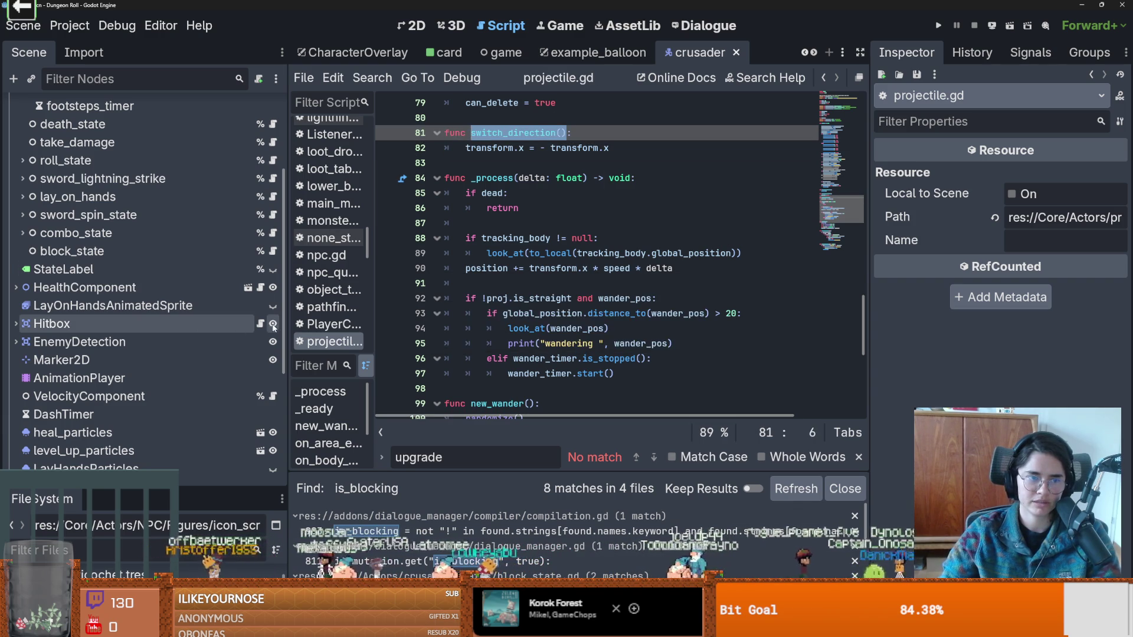
click(261, 324)
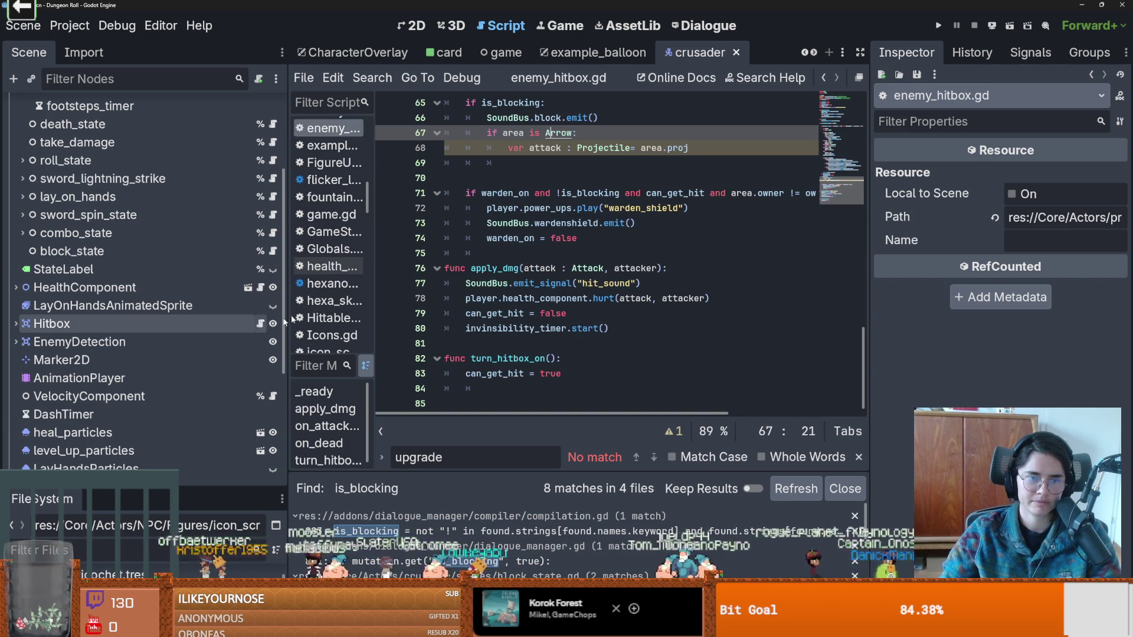
Add area.switch_direction() below the attack line in the Arrow branch and comment that attack line out.
click(708, 147)
key(Return)
text(area.)
key(ctrl+v)
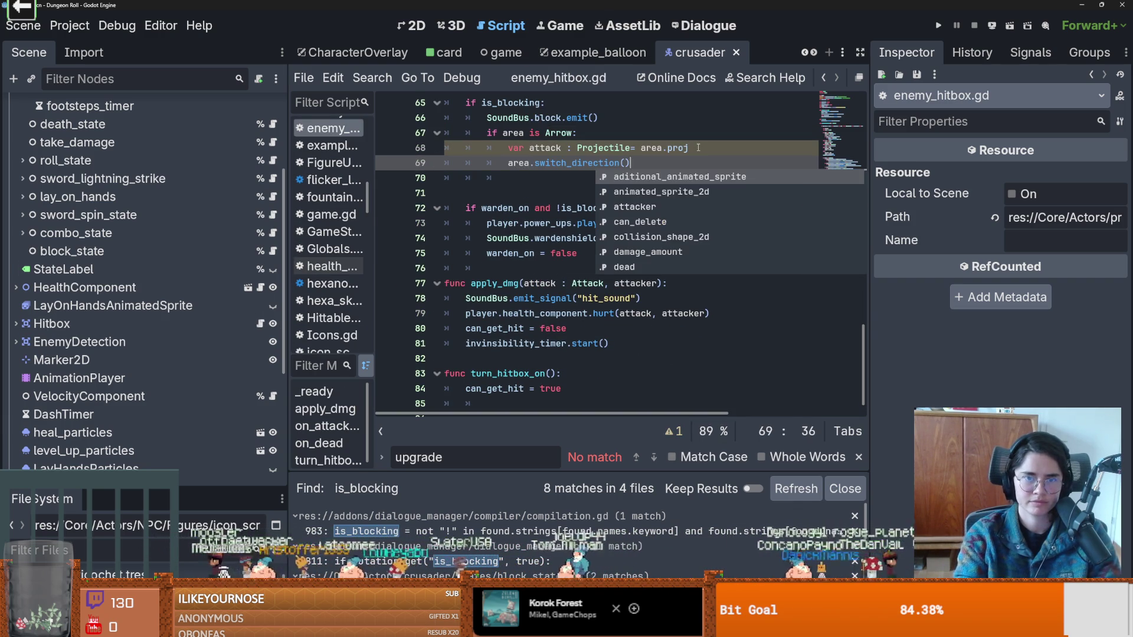
click(599, 151)
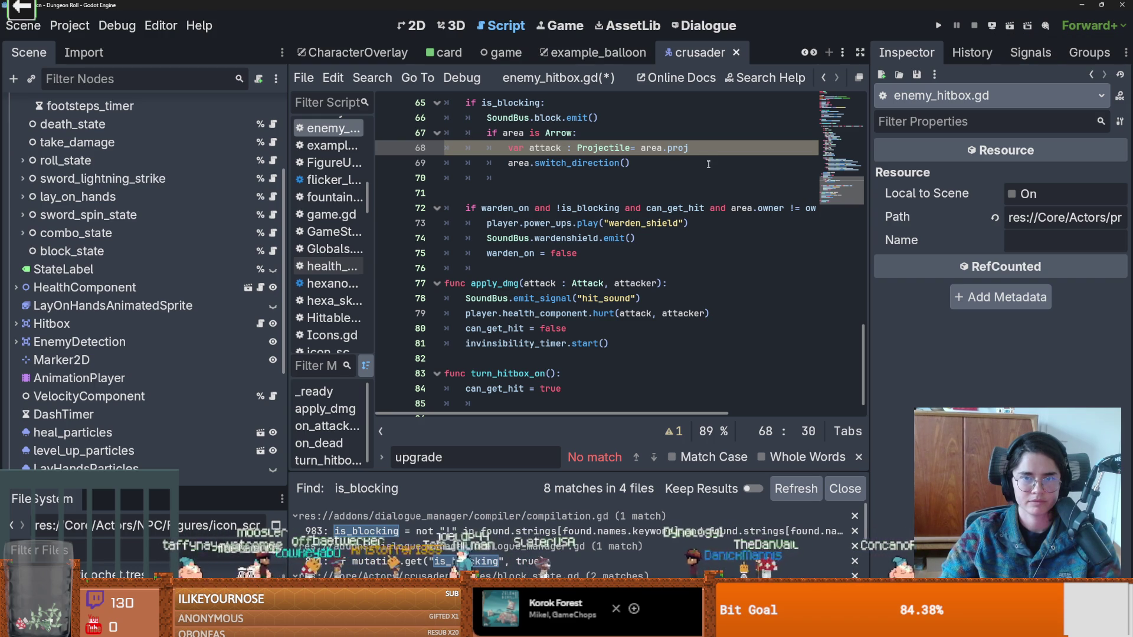
key(ctrl+k)
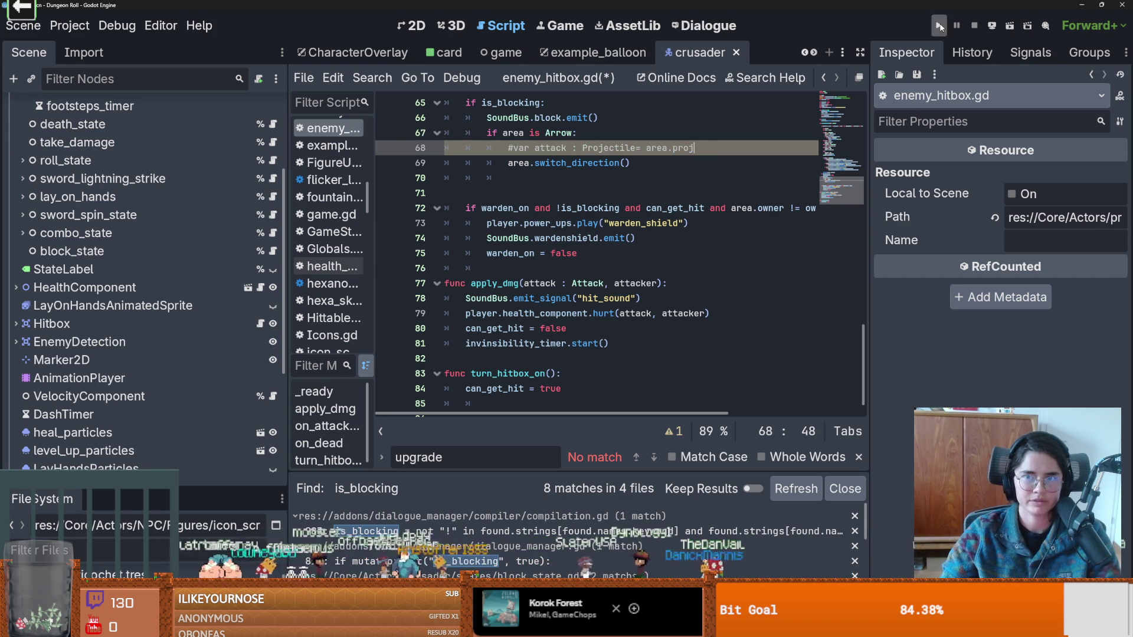
key(F5)
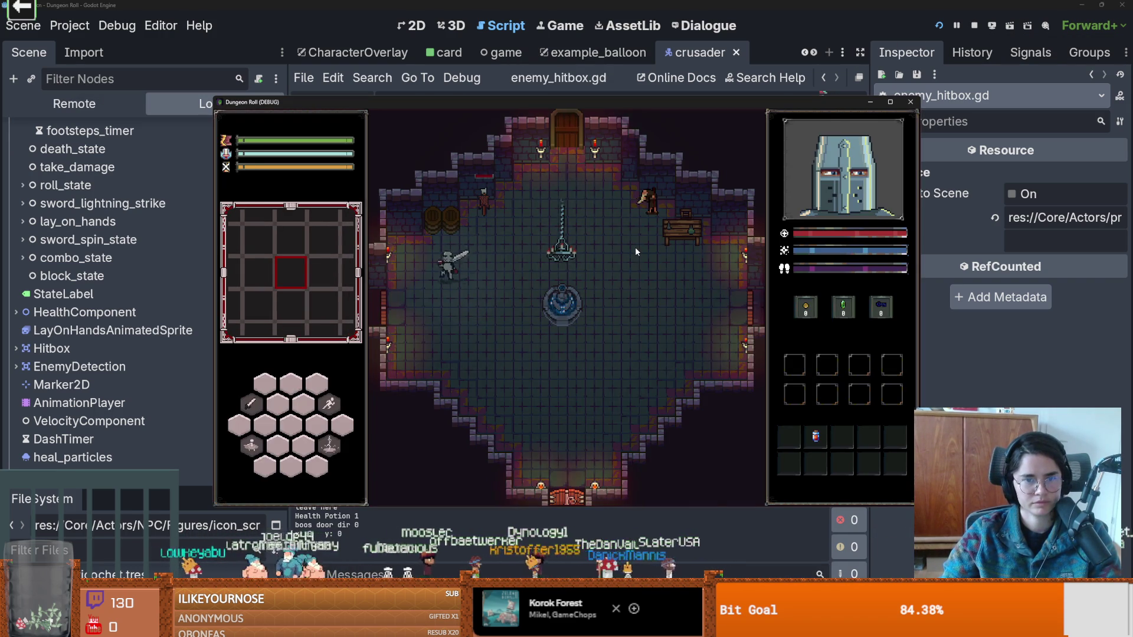
Play through two Dungeon Roll rooms to test projectile blocking, then stop the game.
click(565, 289)
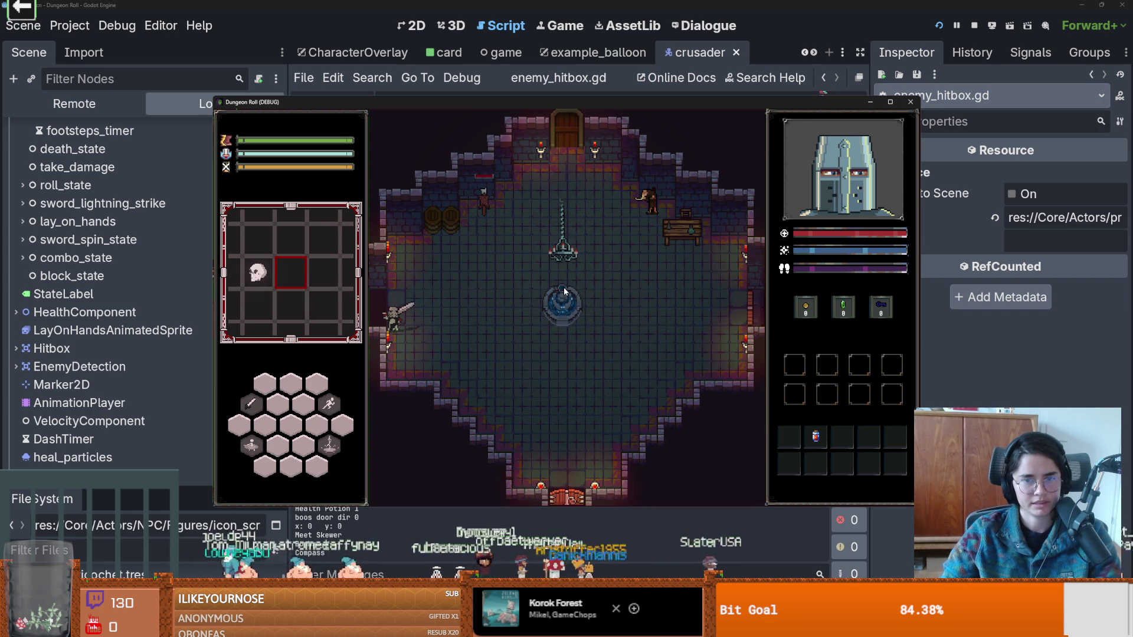
key(d)
key(w)
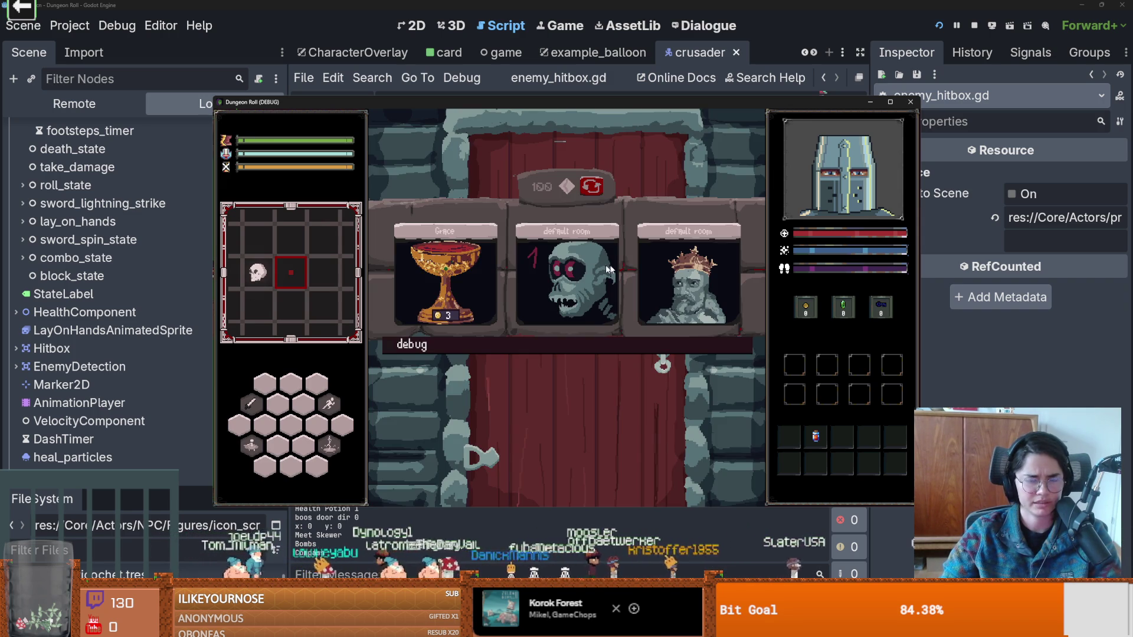
click(572, 266)
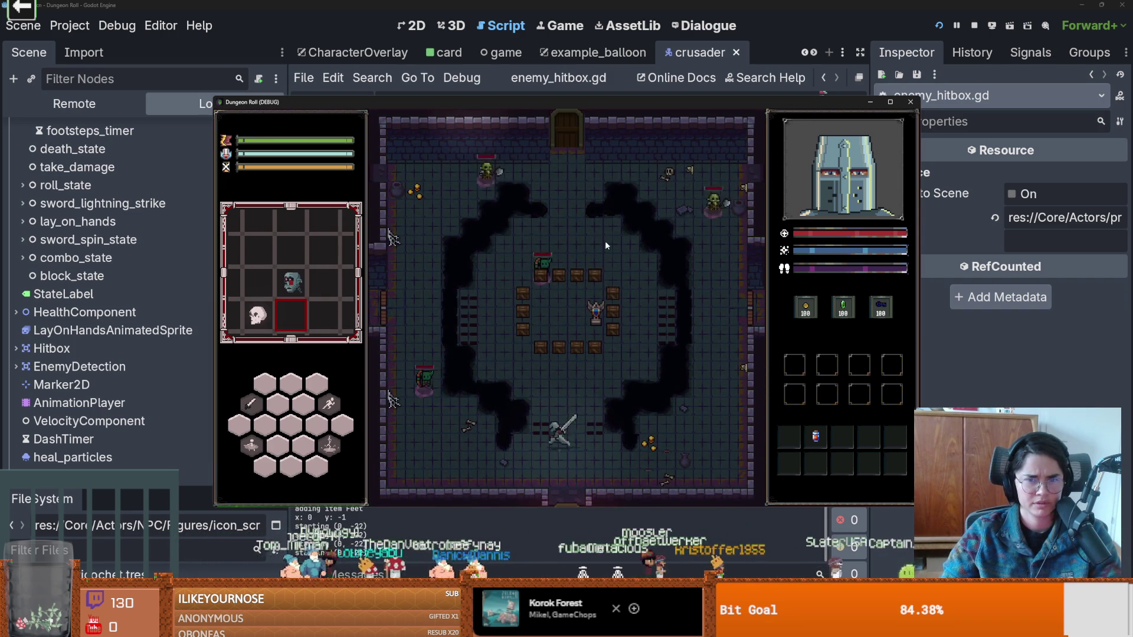
key(a)
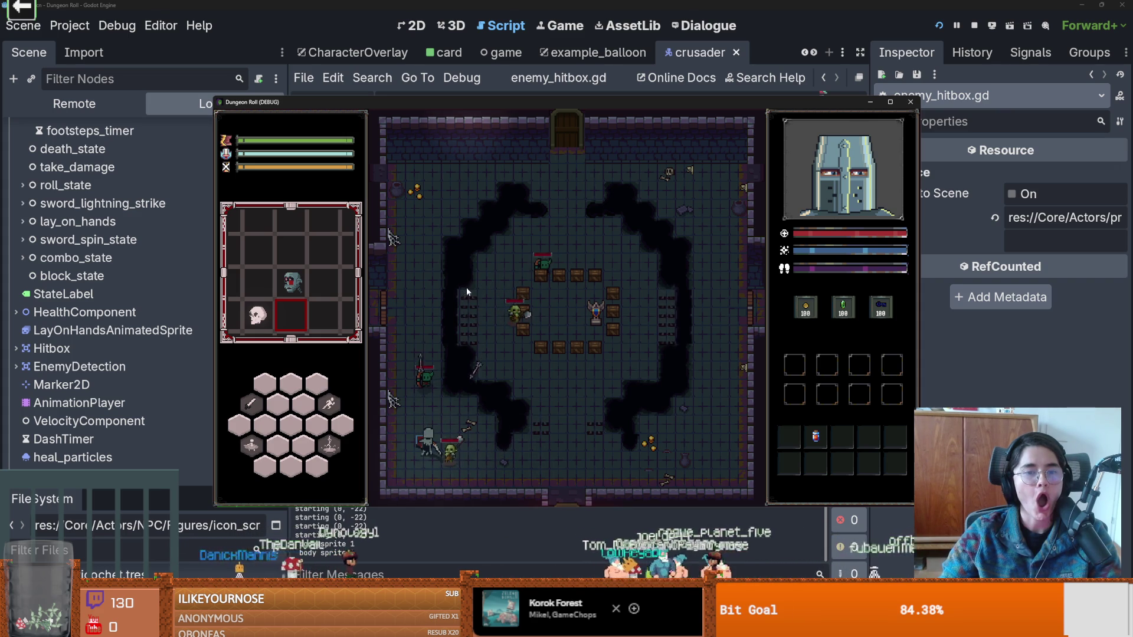
click(974, 25)
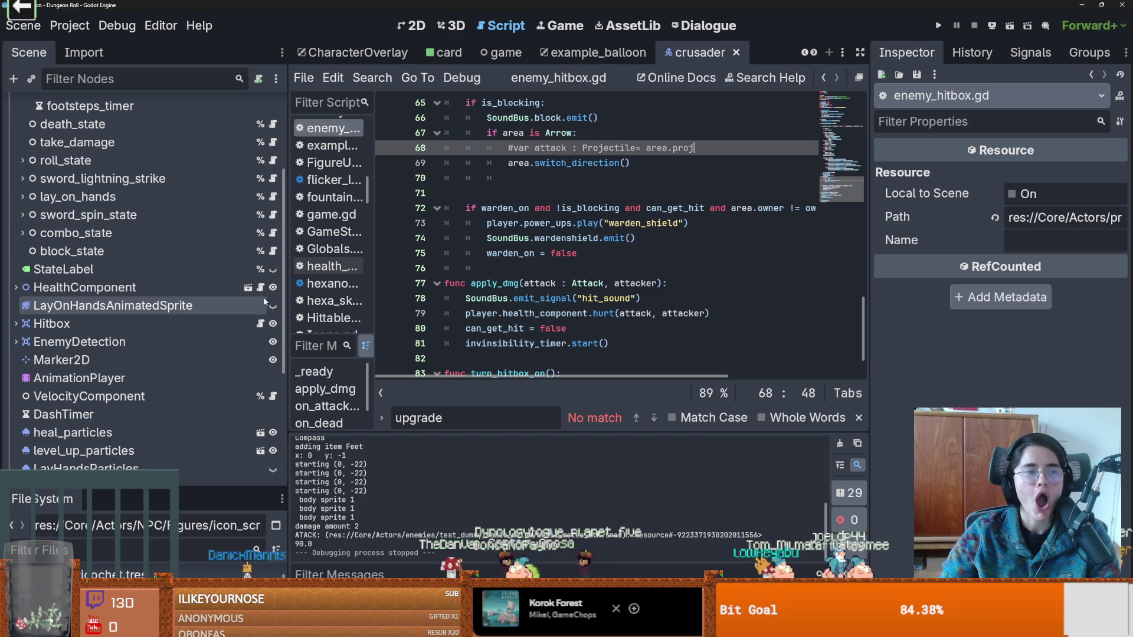
Jump from the switch_direction() call to its definition in projectile.gd.
scroll(239, 309, up, 4)
scroll(239, 309, down, 5)
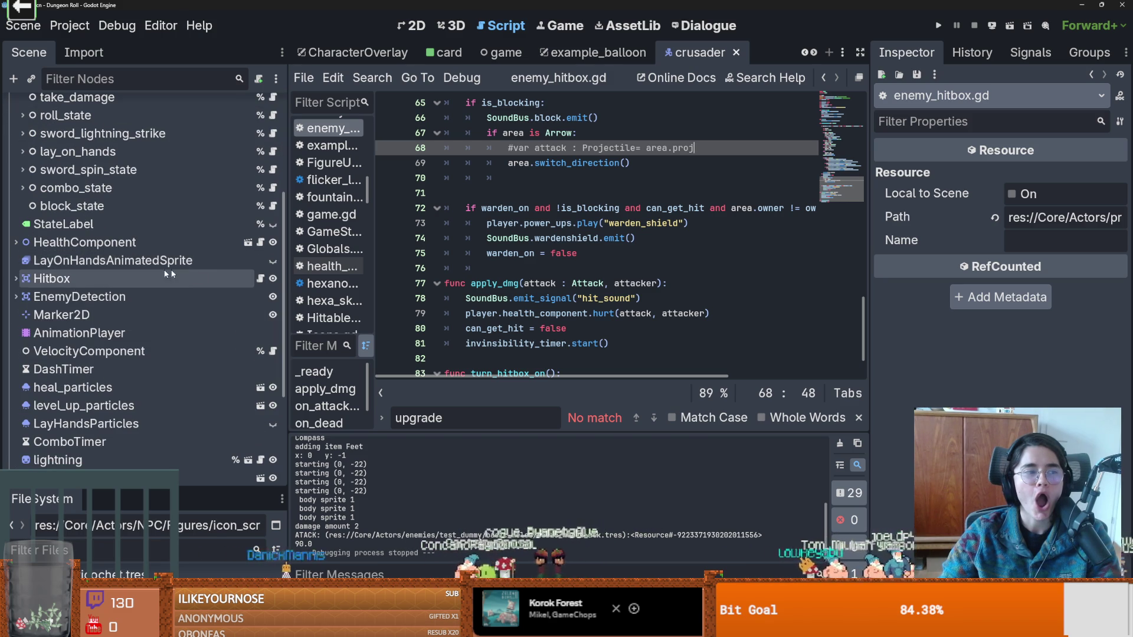
scroll(597, 264, up, 1)
ctrl+click(561, 207)
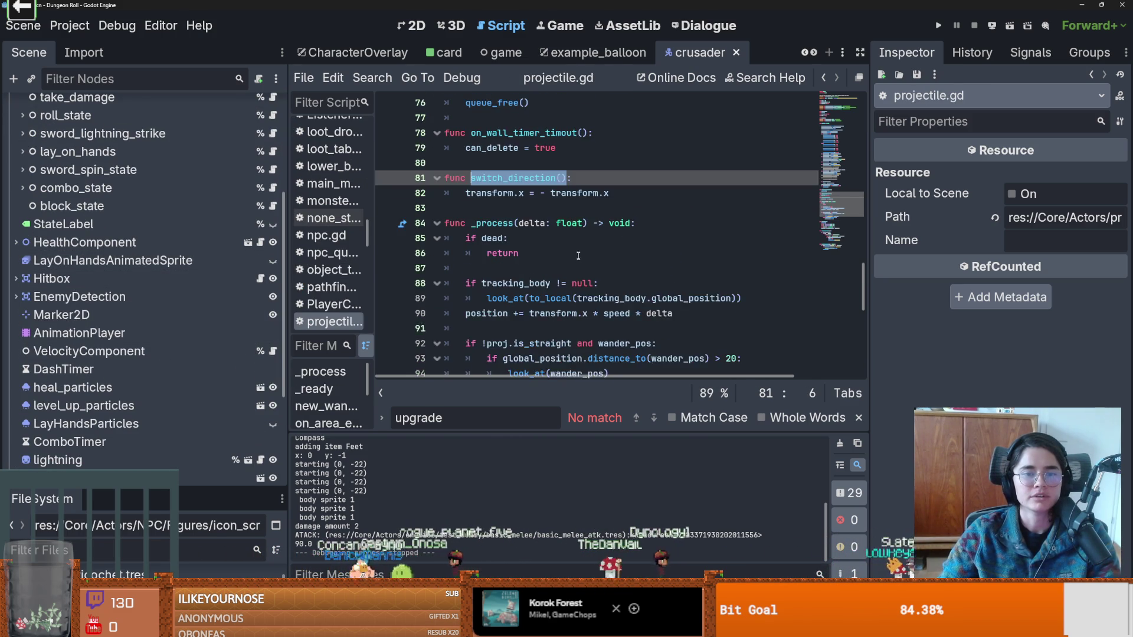
scroll(581, 241, up, 2)
drag(863, 262, 863, 112)
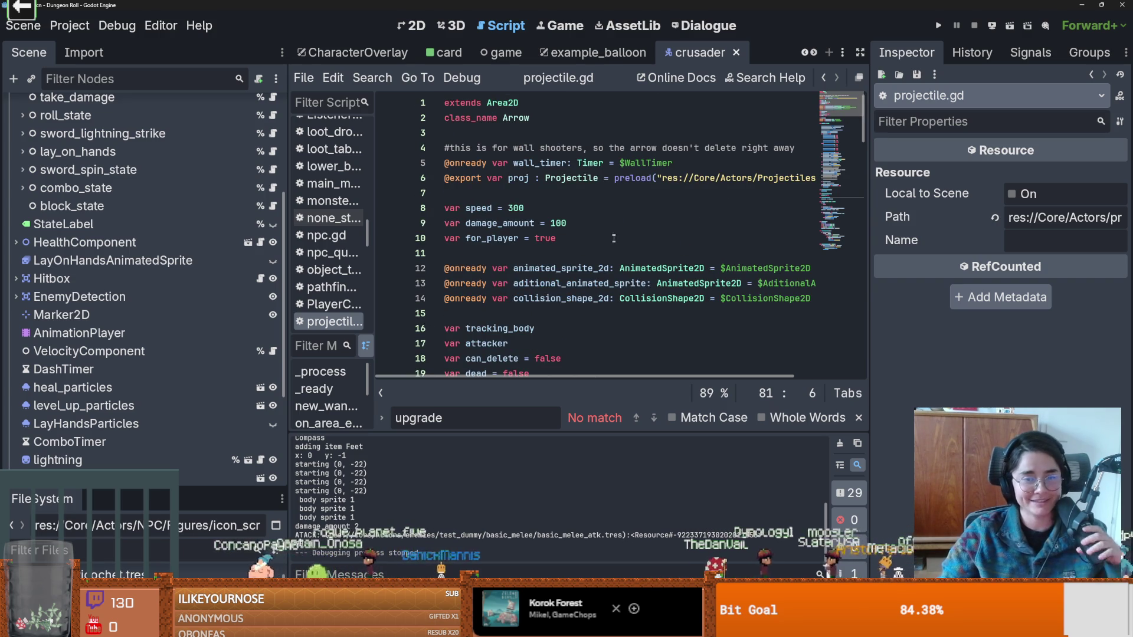
Review the player and enemy collision mask settings in _ready, then add blank lines below it.
scroll(614, 241, down, 3)
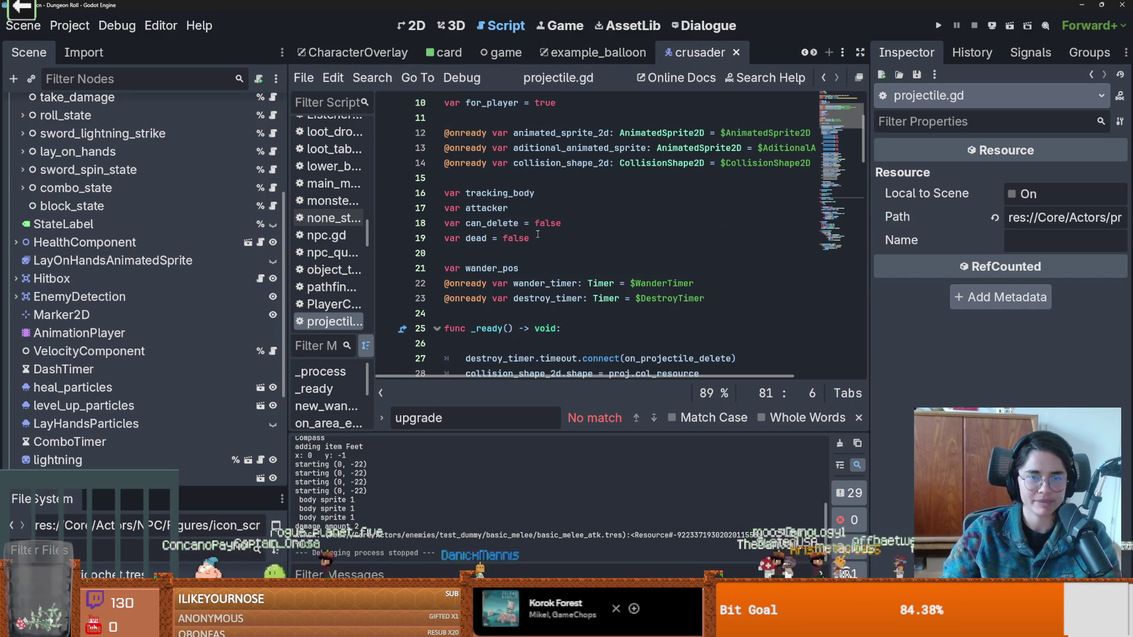
scroll(537, 234, down, 5)
scroll(561, 236, down, 1)
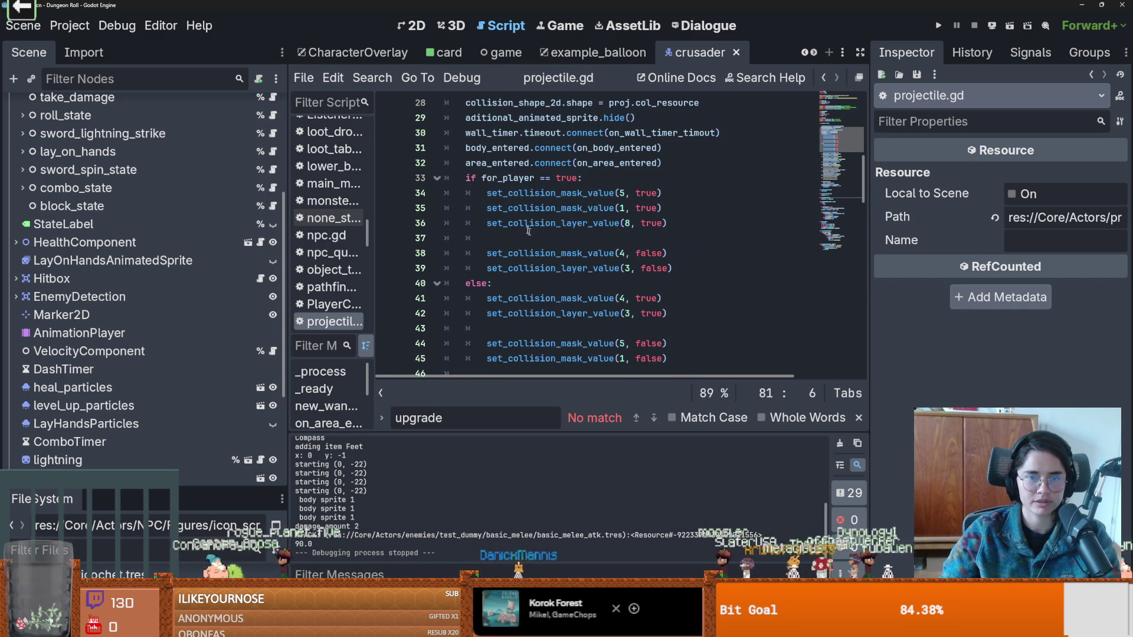
click(528, 197)
scroll(531, 201, down, 1)
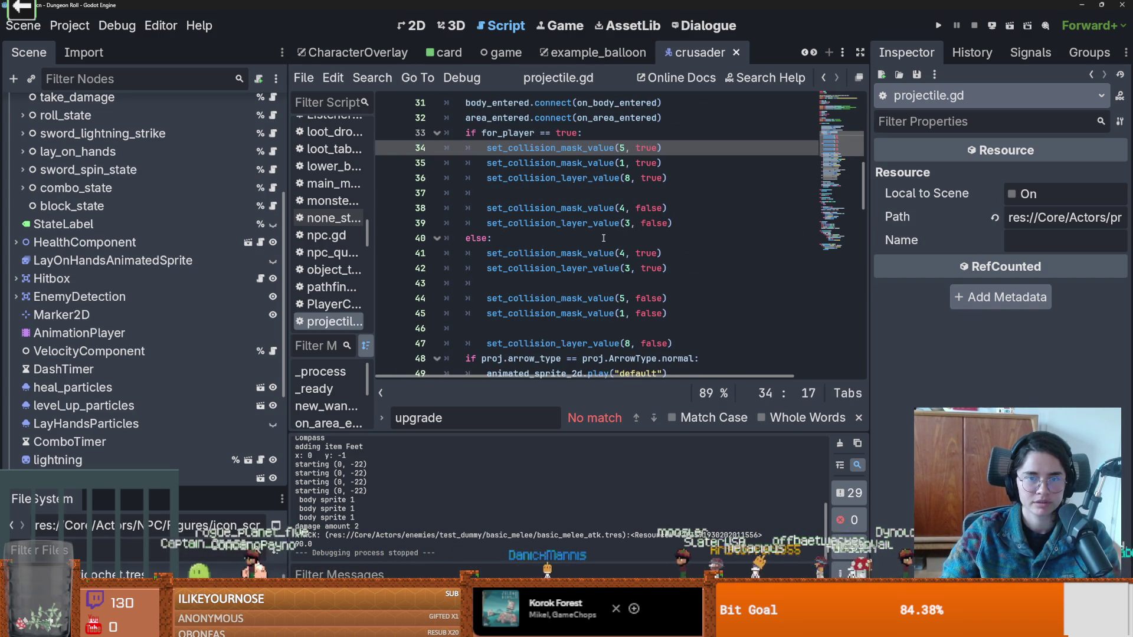
click(521, 208)
scroll(516, 267, down, 6)
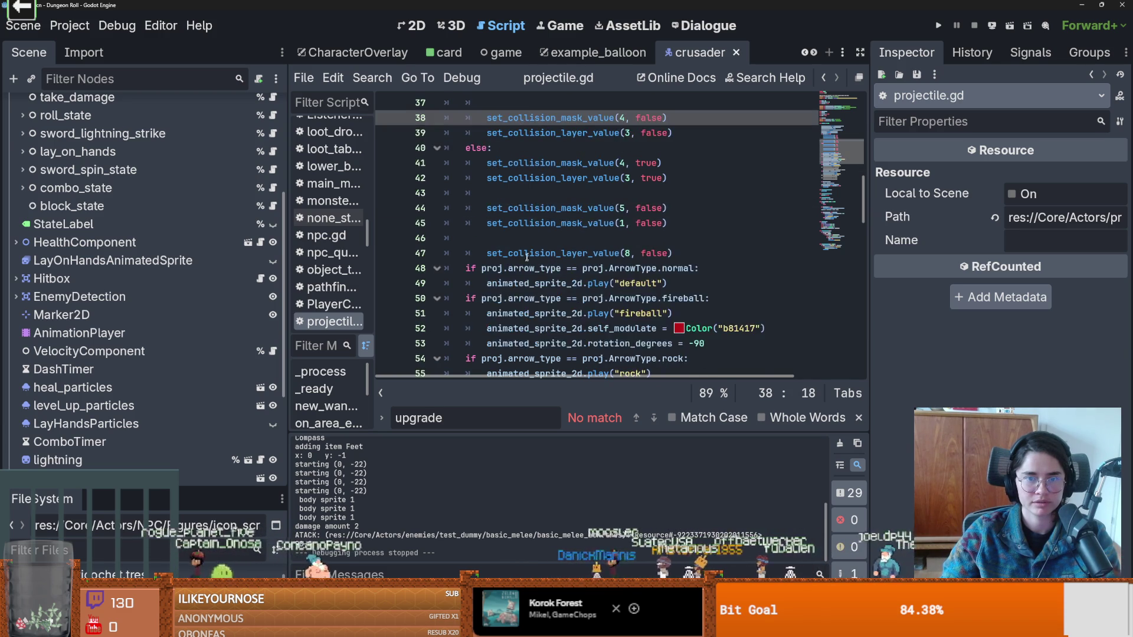
scroll(515, 267, down, 5)
key(Return)
key(Return)
key(Up)
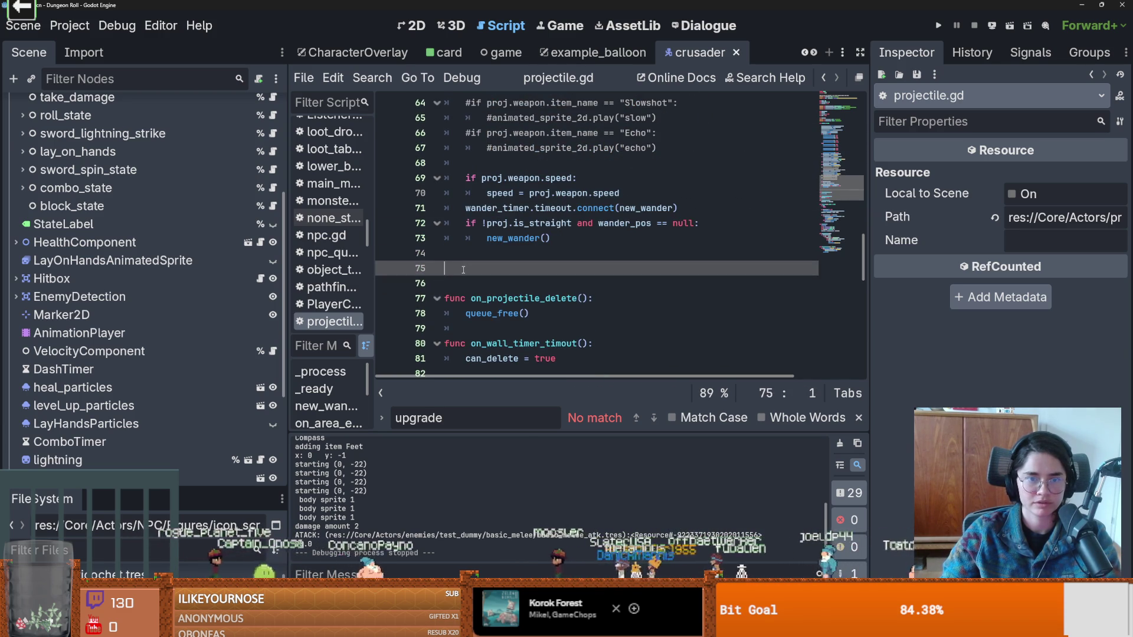
Create a func make_for_enemy() with a pass body and save the script.
text(func make_)
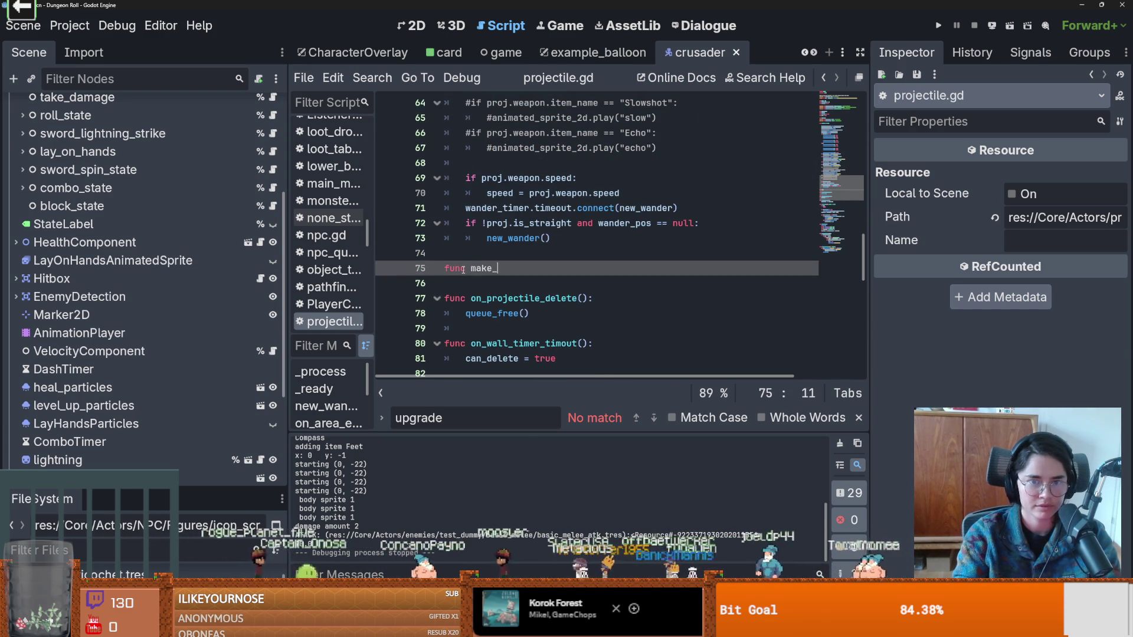
text(():)
key(Return)
text(pass)
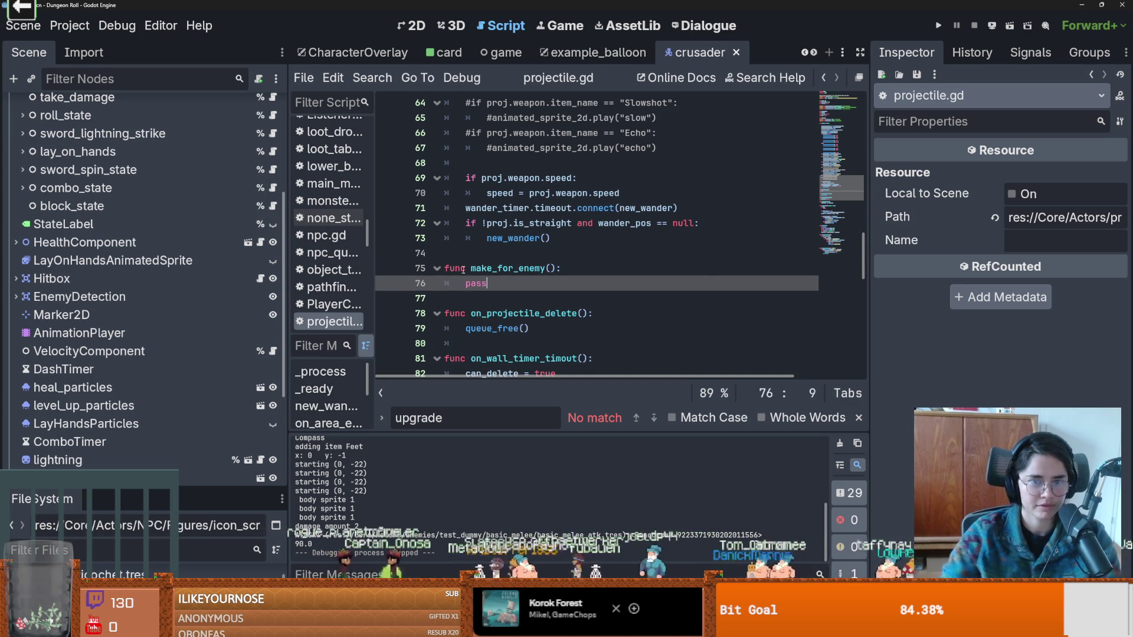
key(ctrl+s)
Copy the else-branch enemy collision lines into make_for_enemy and fix their indentation.
scroll(654, 183, up, 10)
scroll(654, 183, up, 2)
mouse_move(673, 343)
mouse_down()
mouse_move(561, 333)
mouse_move(487, 257)
mouse_up()
scroll(537, 265, down, 7)
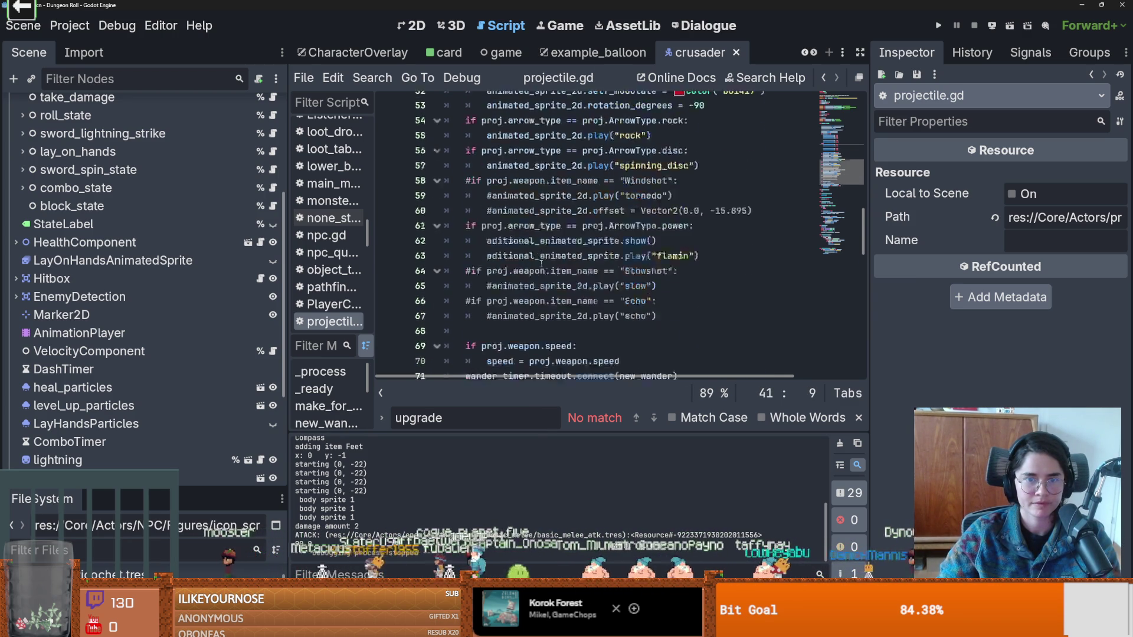
scroll(541, 263, down, 4)
click(549, 287)
key(Down)
key(Down)
key(Down)
key(End)
drag(490, 288, 446, 348)
key(shift+Tab)
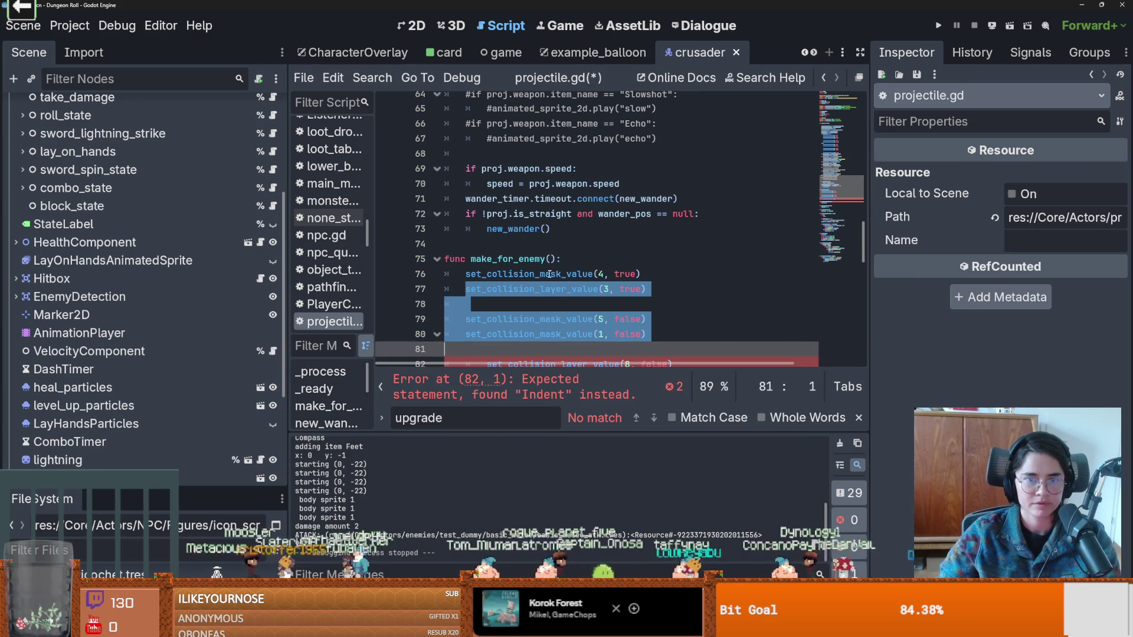
Replace the else-branch collision lines with a make_for_enemy() call and fix line 76's indent.
drag(555, 259, 470, 259)
key(ctrl+c)
scroll(527, 261, up, 9)
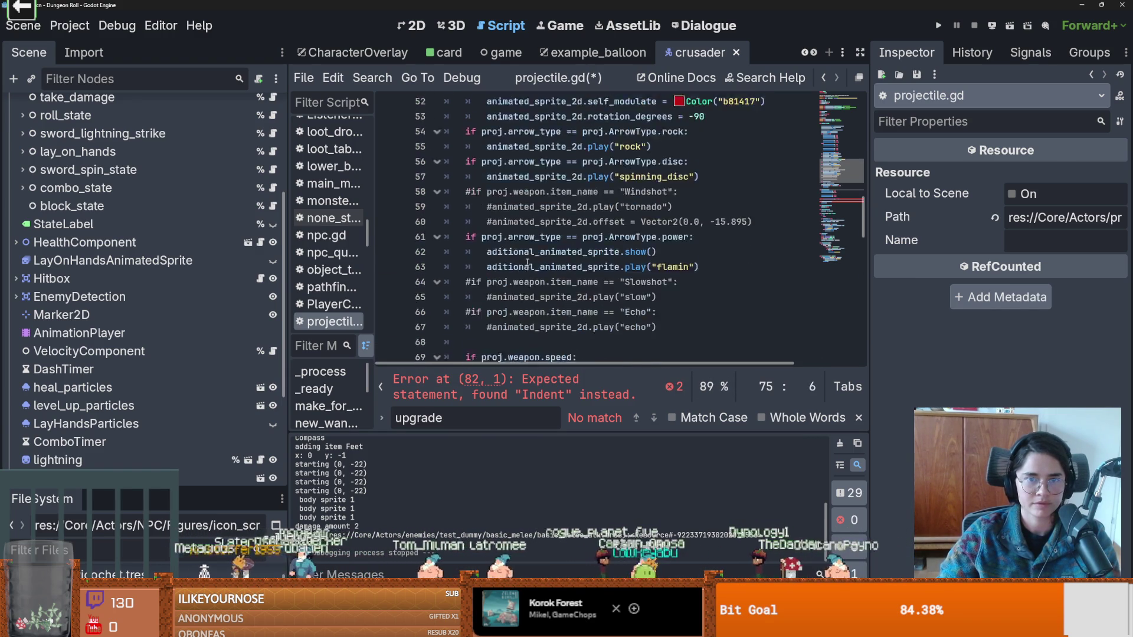
drag(674, 289, 488, 199)
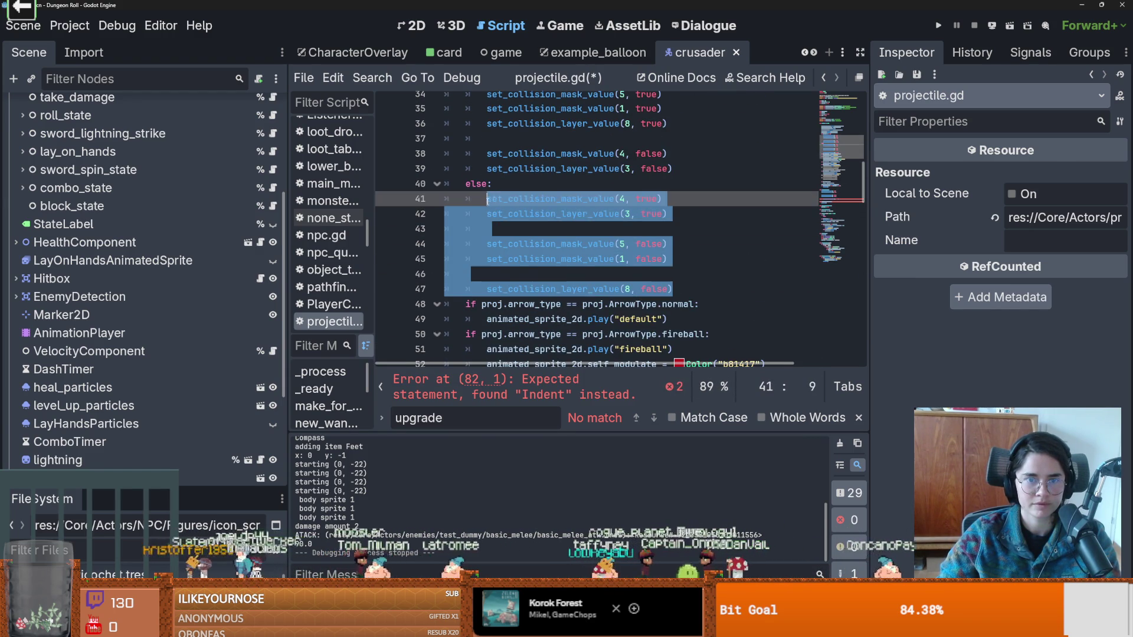
key(ctrl+v)
scroll(527, 239, down, 11)
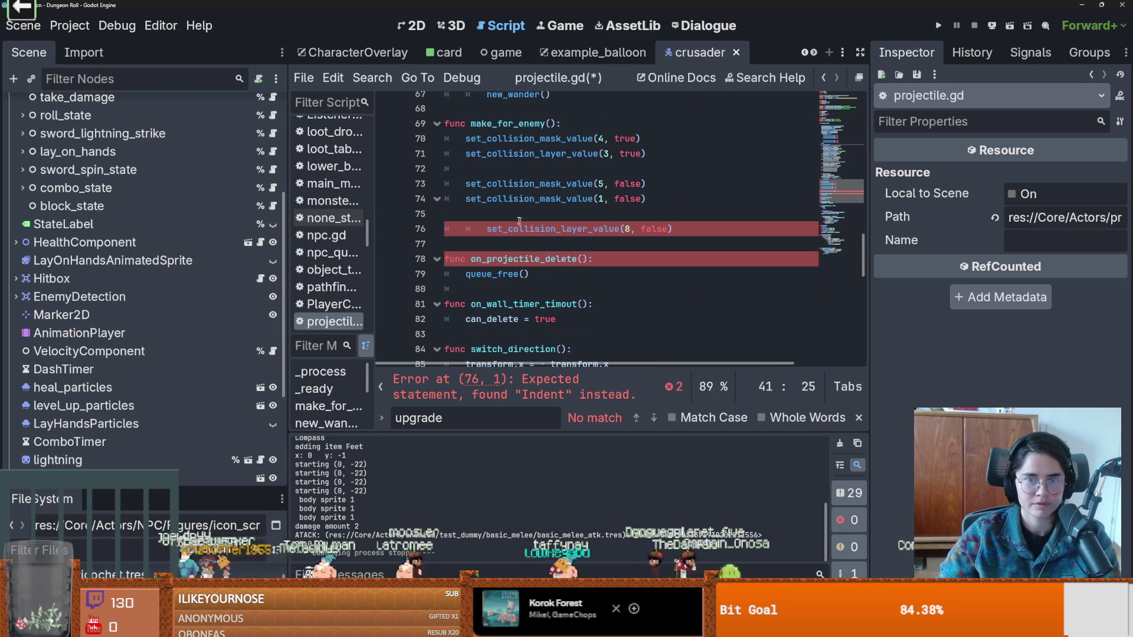
click(484, 230)
key(BackSpace)
Call make_for_enemy() after the direction flip in switch_direction, then launch the game.
click(548, 278)
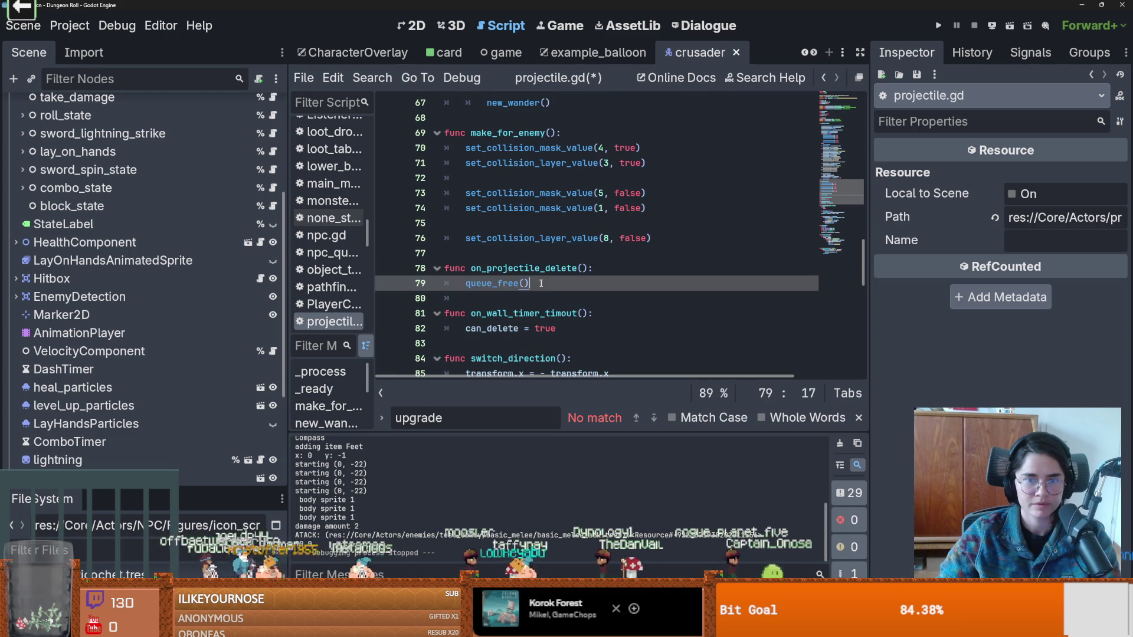
scroll(548, 289, down, 4)
click(616, 193)
key(Return)
text(make_for_enemy())
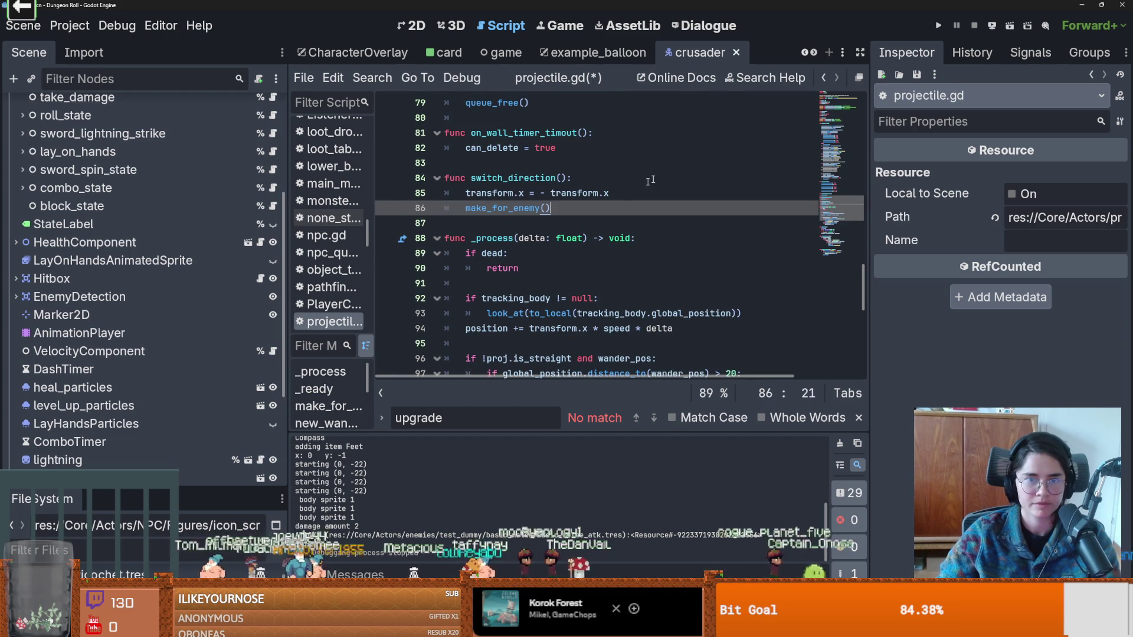
click(940, 26)
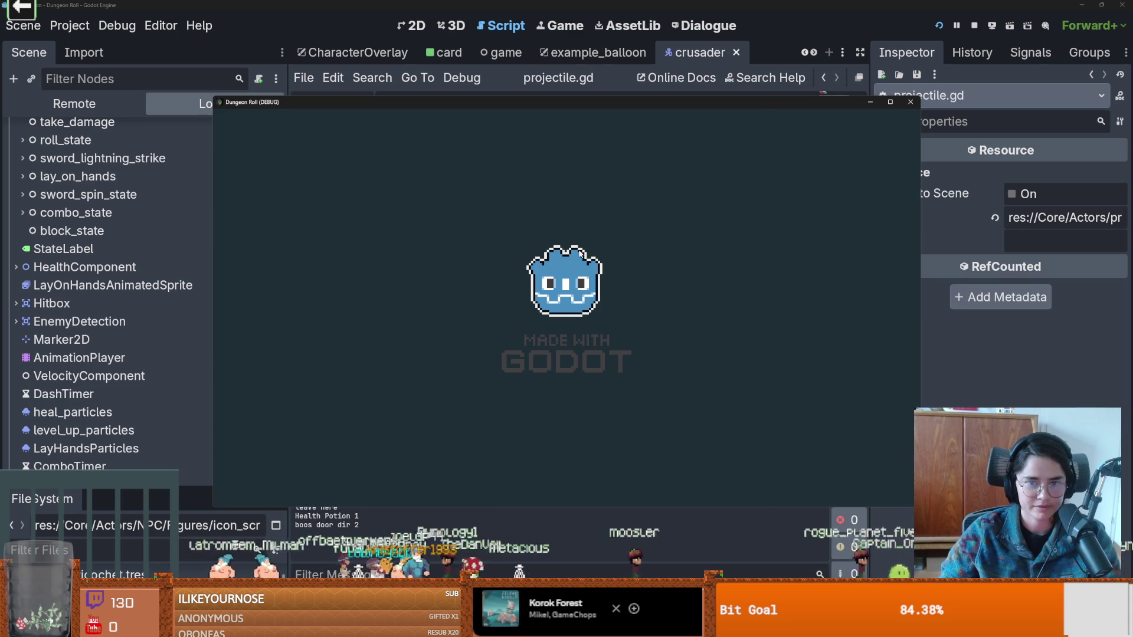
Walk the knight out, pick a room from the debug list, fight enemies, then restart the run.
key(d)
key(w)
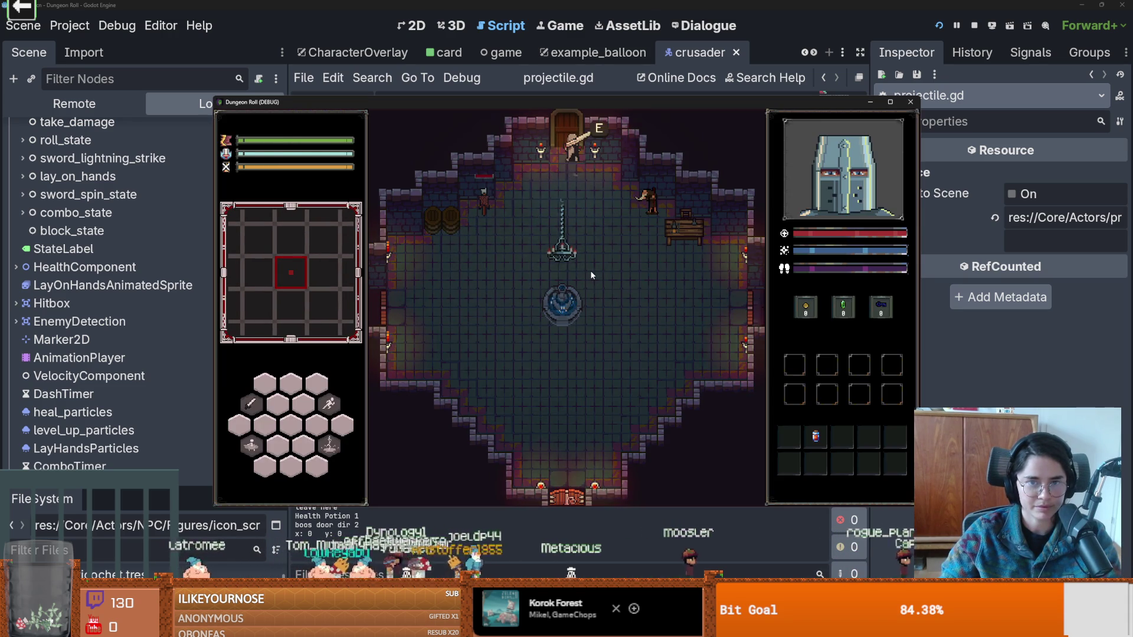
click(511, 352)
scroll(575, 425, down, 3)
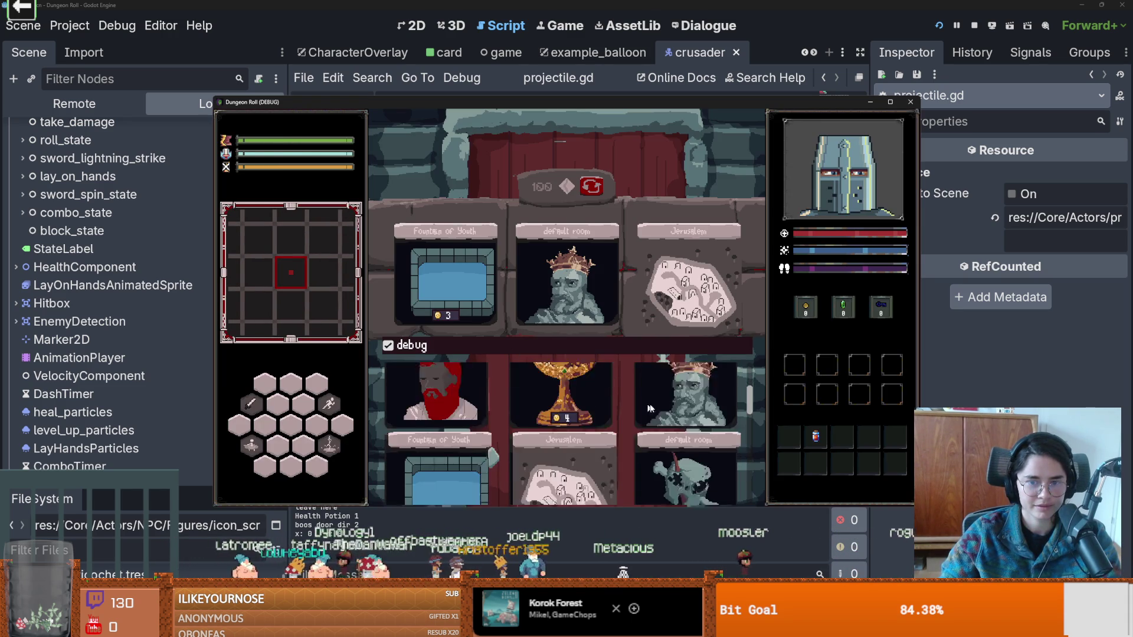
click(577, 426)
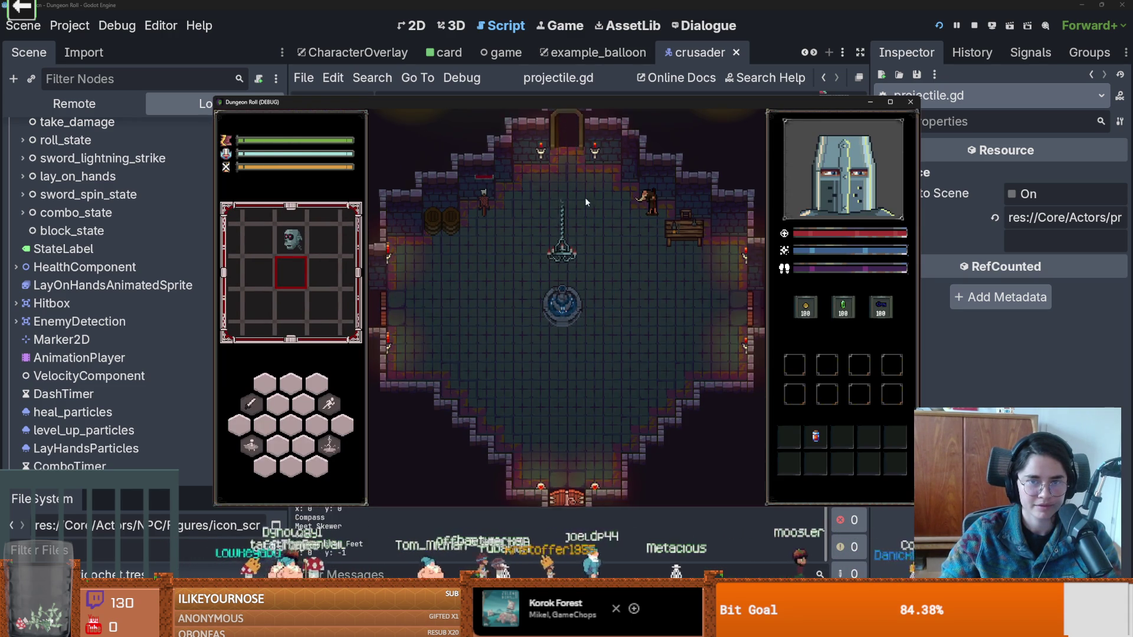
key(d)
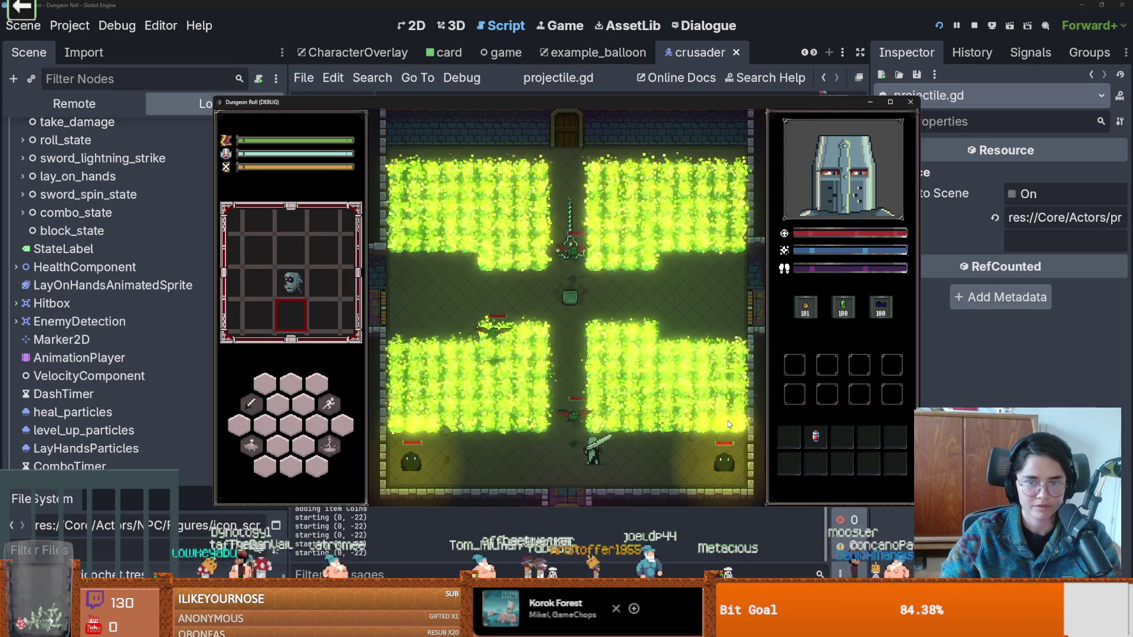
key(Escape)
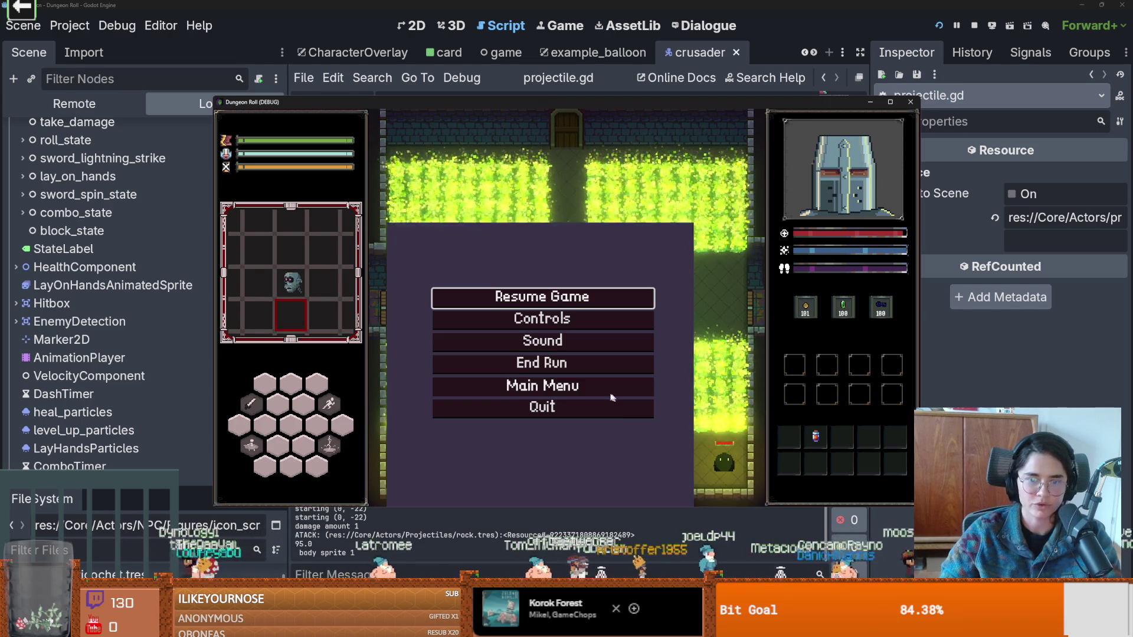
click(561, 363)
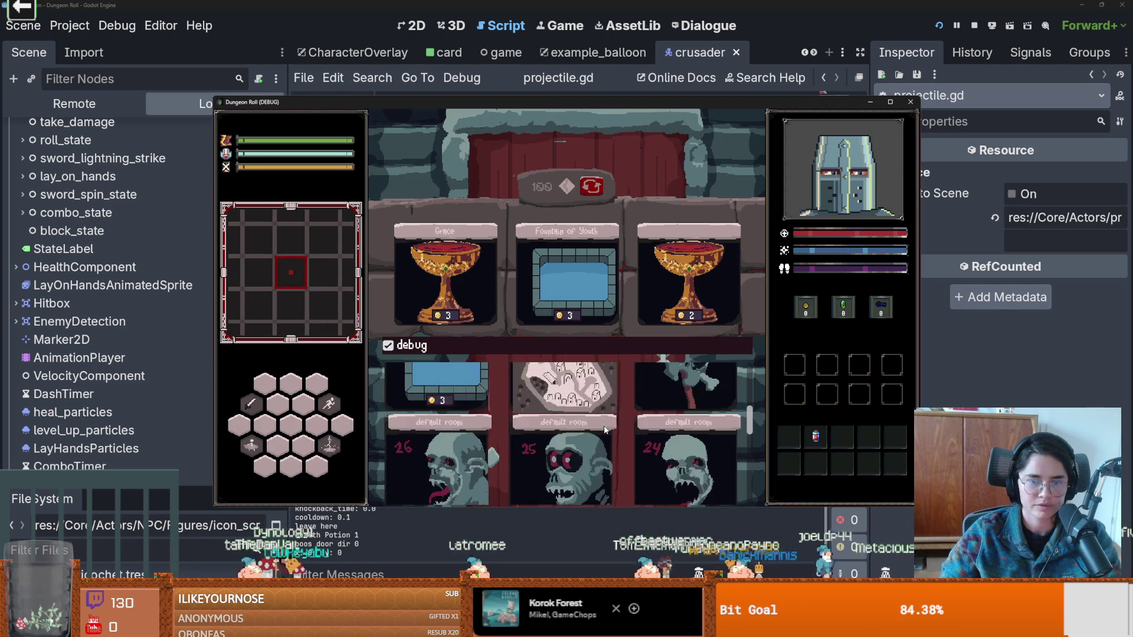
Enter another room, end the run back at the hub, swing at goblins, then leave the game.
click(545, 407)
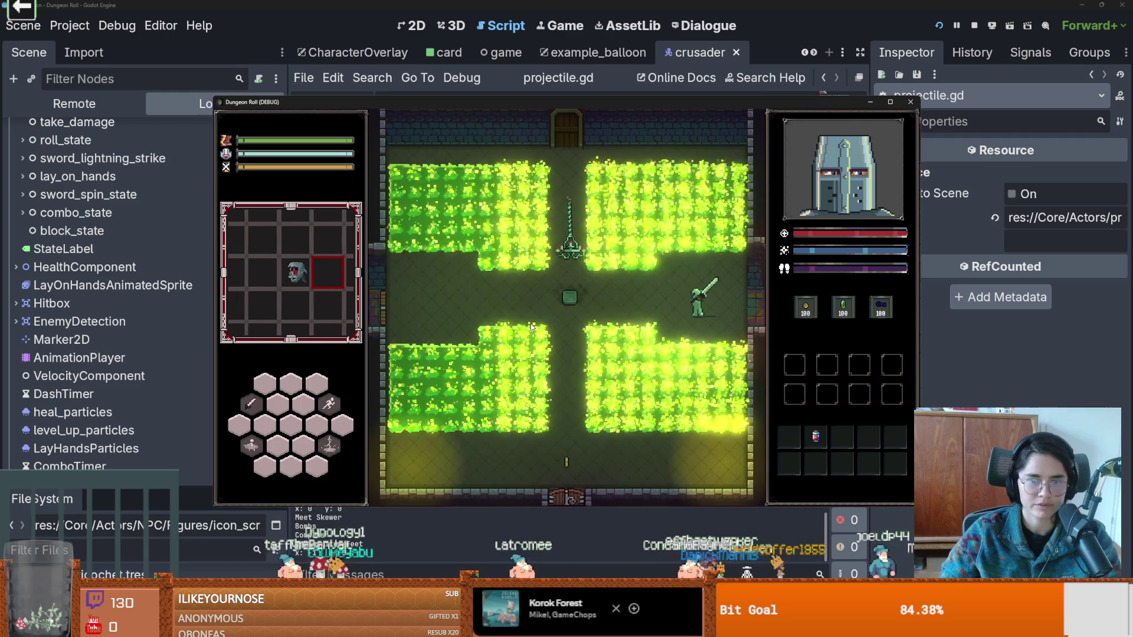
key(Escape)
click(545, 364)
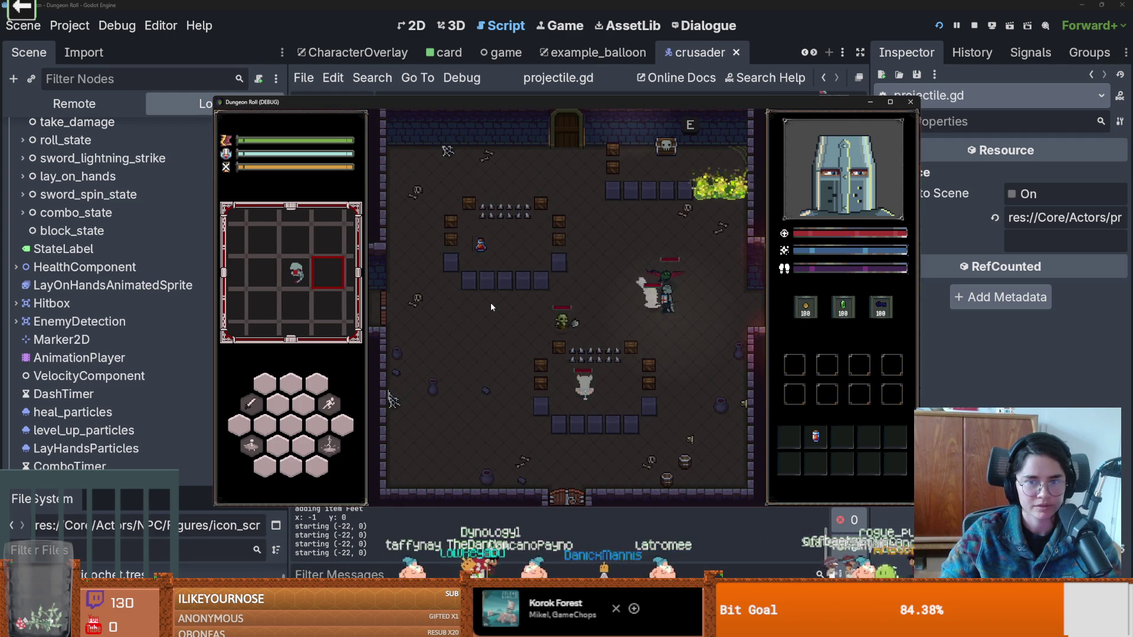
key(a)
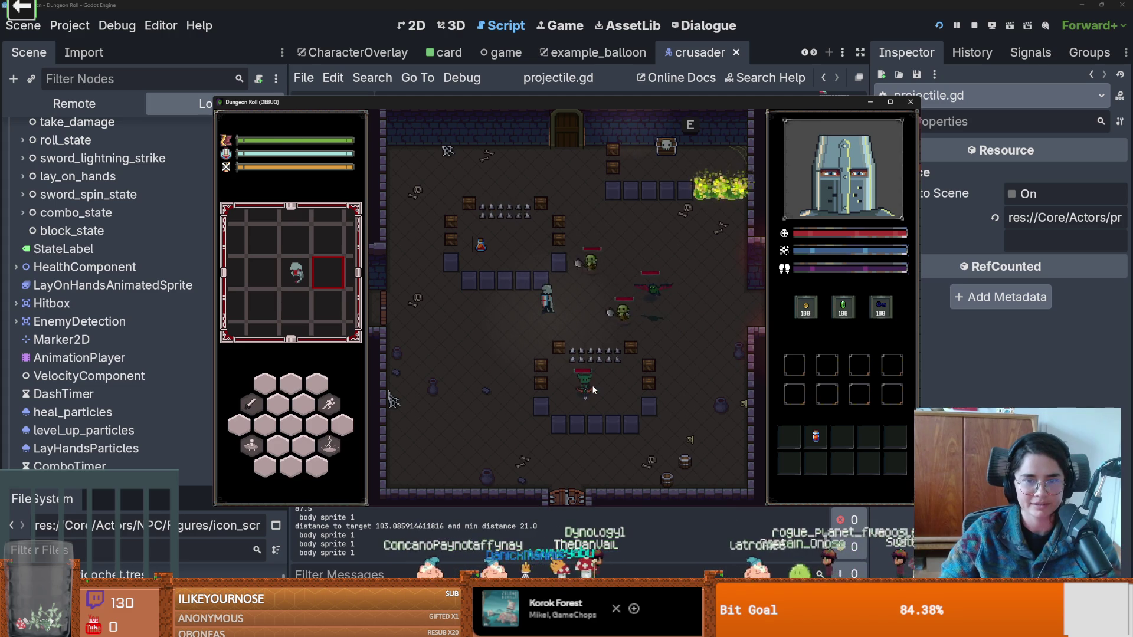
key(alt+Tab)
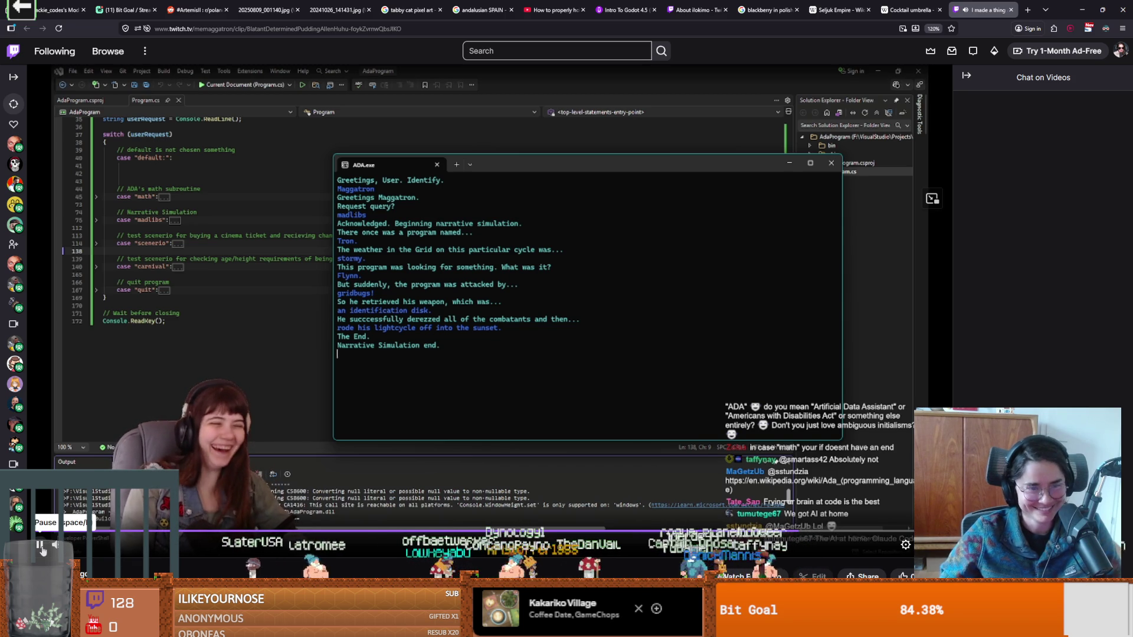
Pause the Twitch clip and minimize the browser.
click(279, 364)
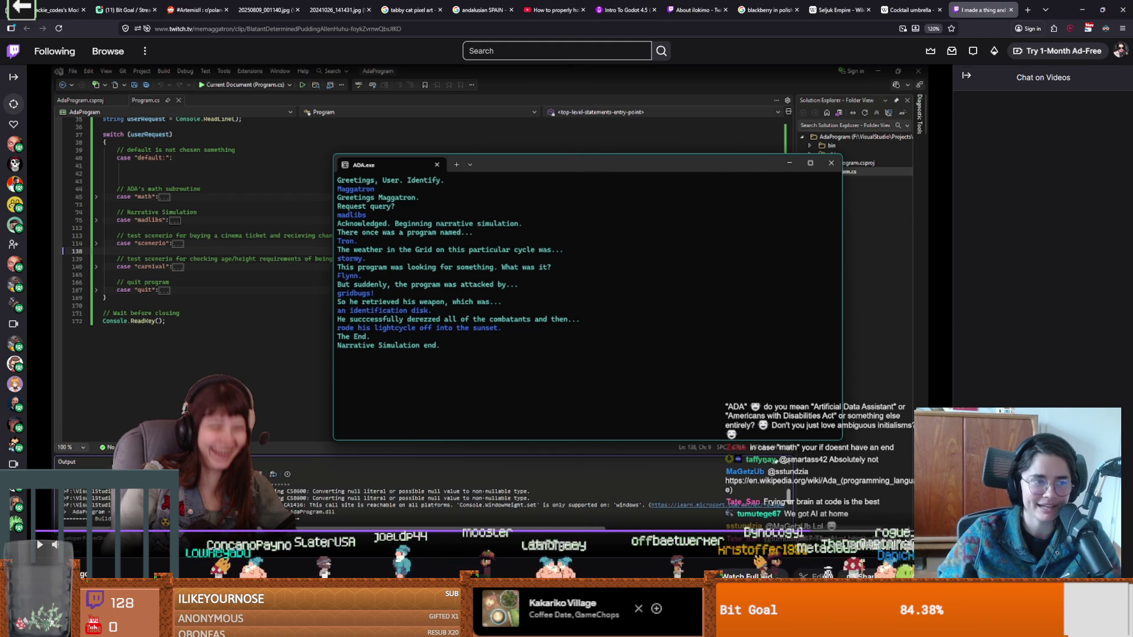
click(1082, 9)
Return from GitHub Desktop to projectile.gd in Godot and save the script.
click(747, 151)
key(ctrl+s)
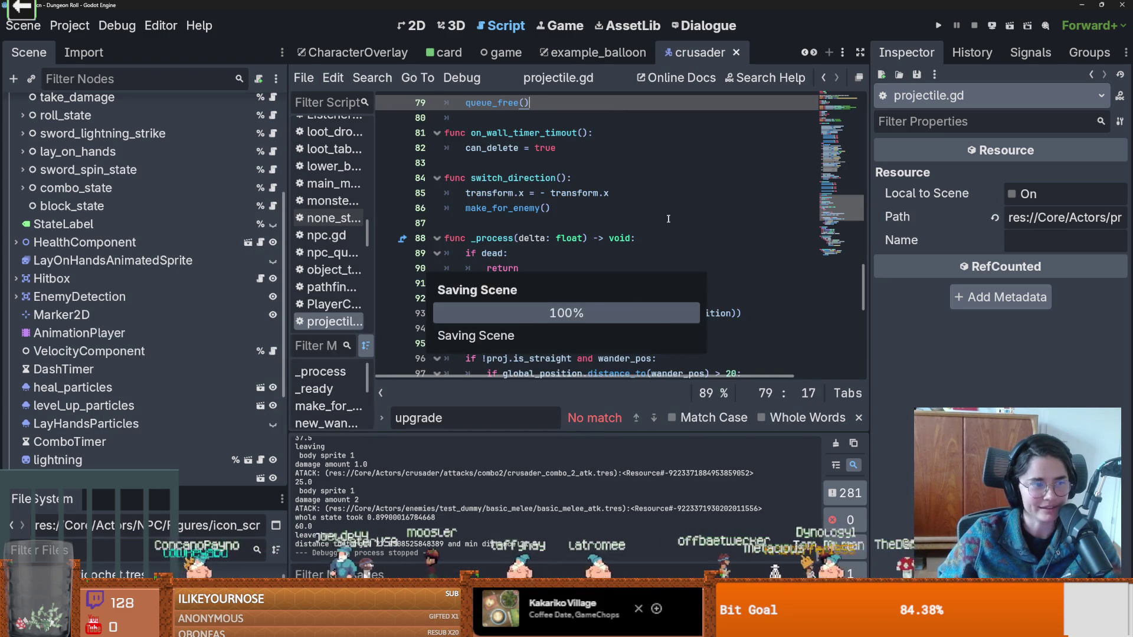
scroll(570, 345, down, 2)
scroll(570, 344, up, 6)
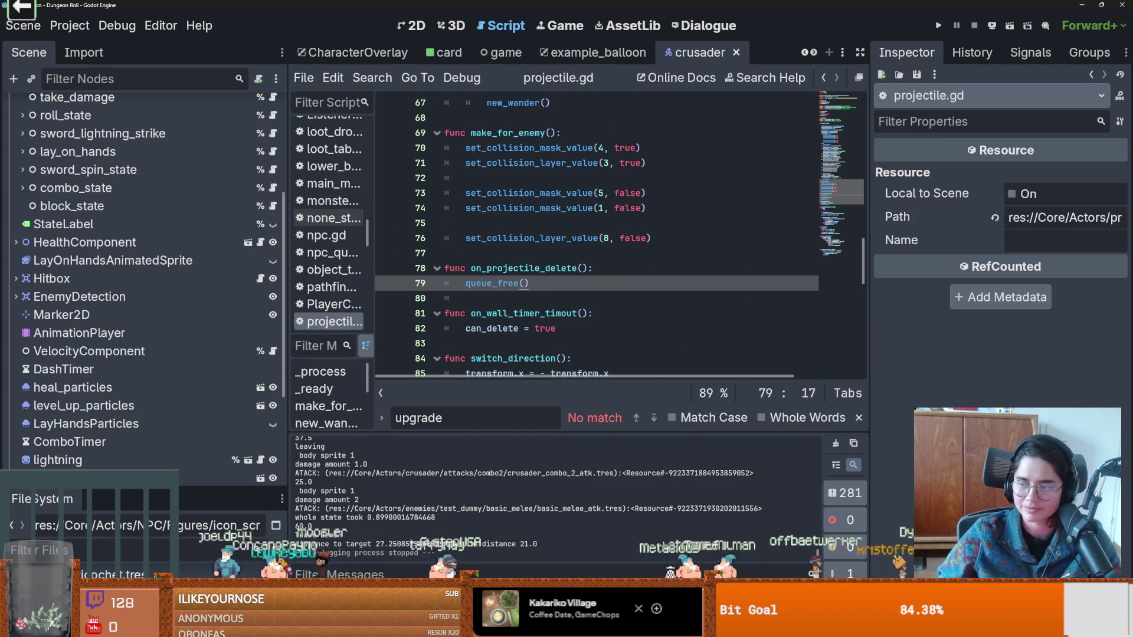
click(568, 302)
key(ctrl+s)
scroll(603, 303, up, 1)
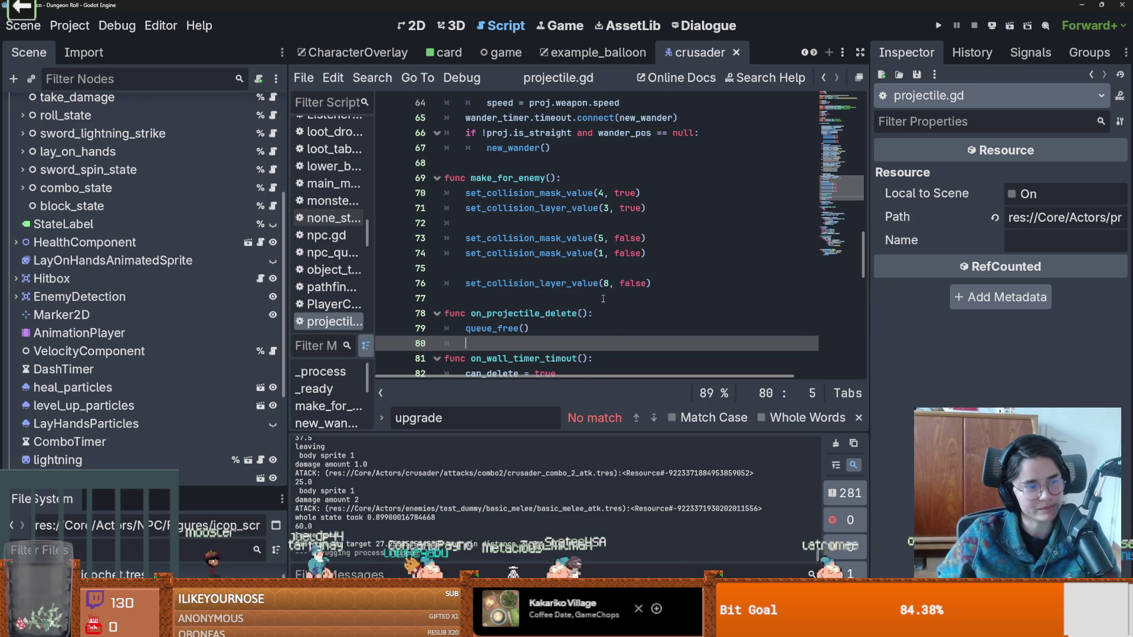
scroll(602, 334, up, 1)
key(ctrl+s)
Delete blank lines 75 and 72 in make_for_enemy and save projectile.gd.
click(502, 308)
key(BackSpace)
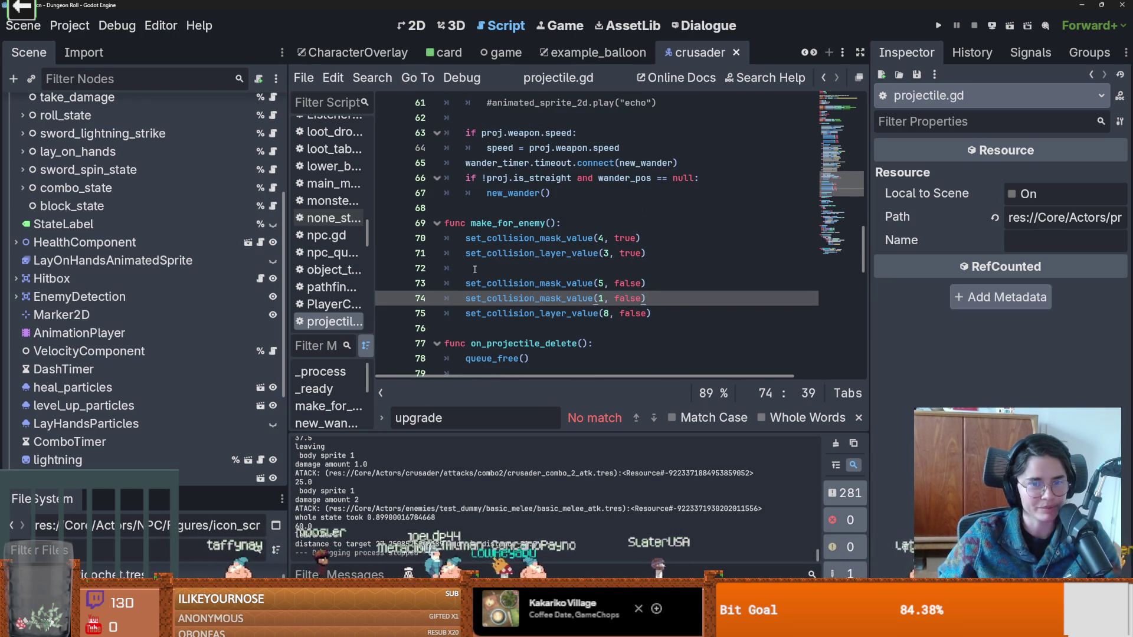
click(475, 269)
key(BackSpace)
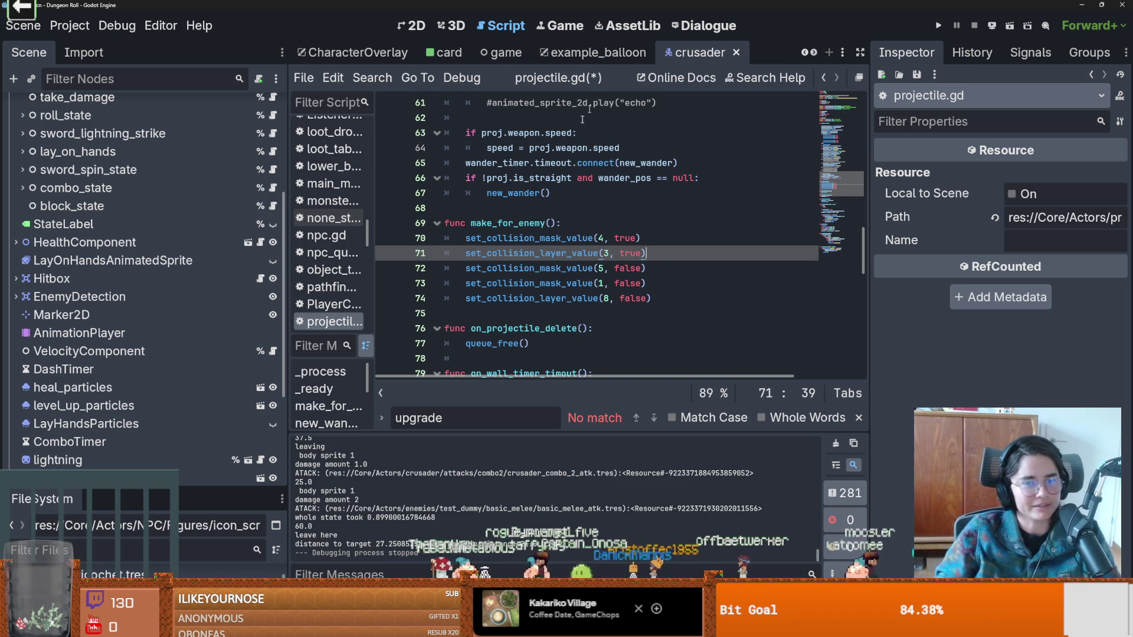
click(554, 267)
key(ctrl+s)
Check that the five collision calls in make_for_enemy now sit together, and save again.
scroll(549, 318, up, 2)
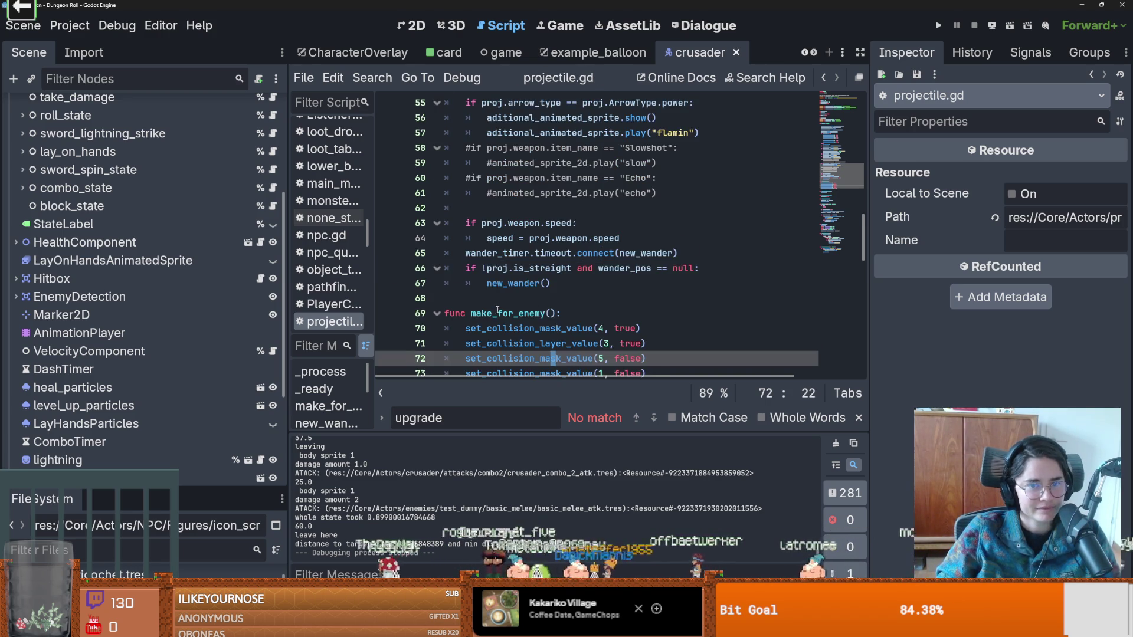
scroll(498, 311, down, 4)
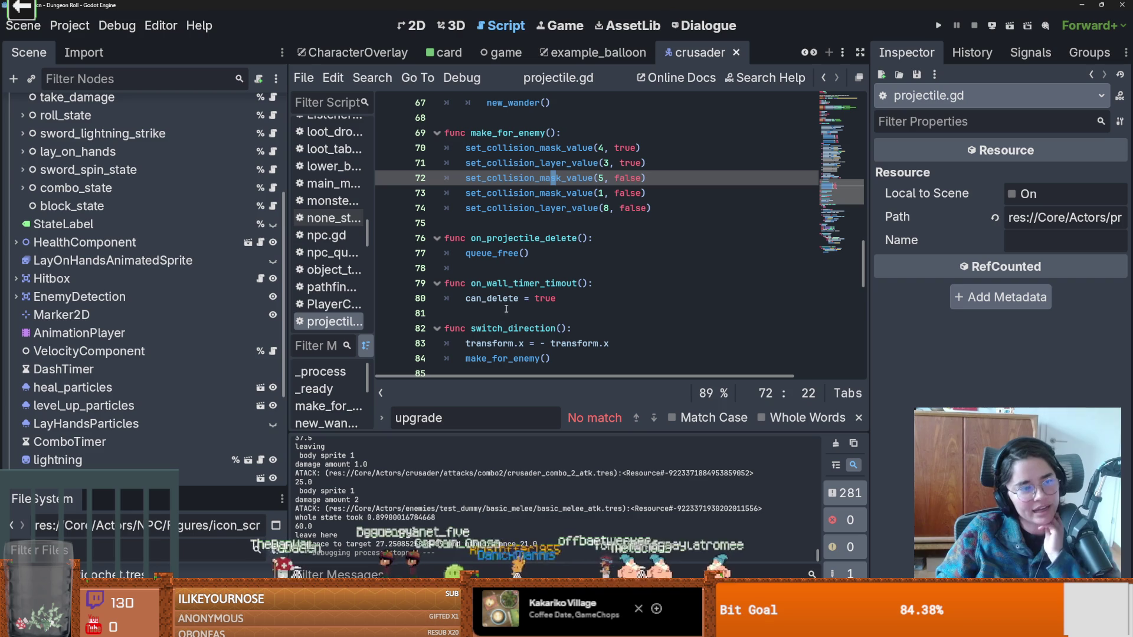
mouse_move(500, 292)
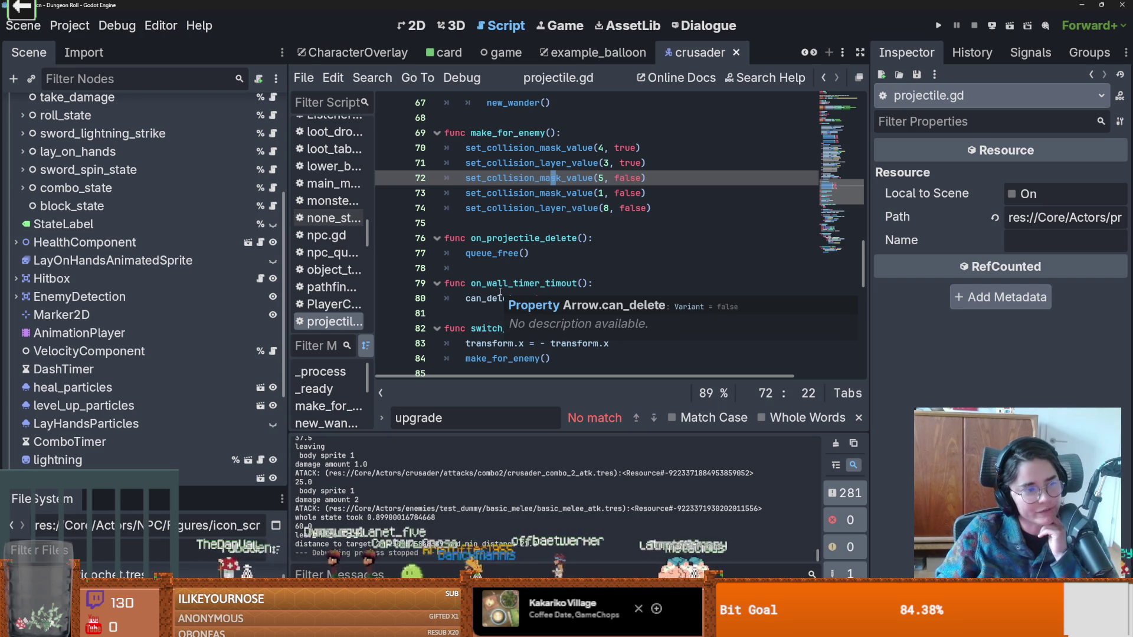
scroll(534, 252, up, 1)
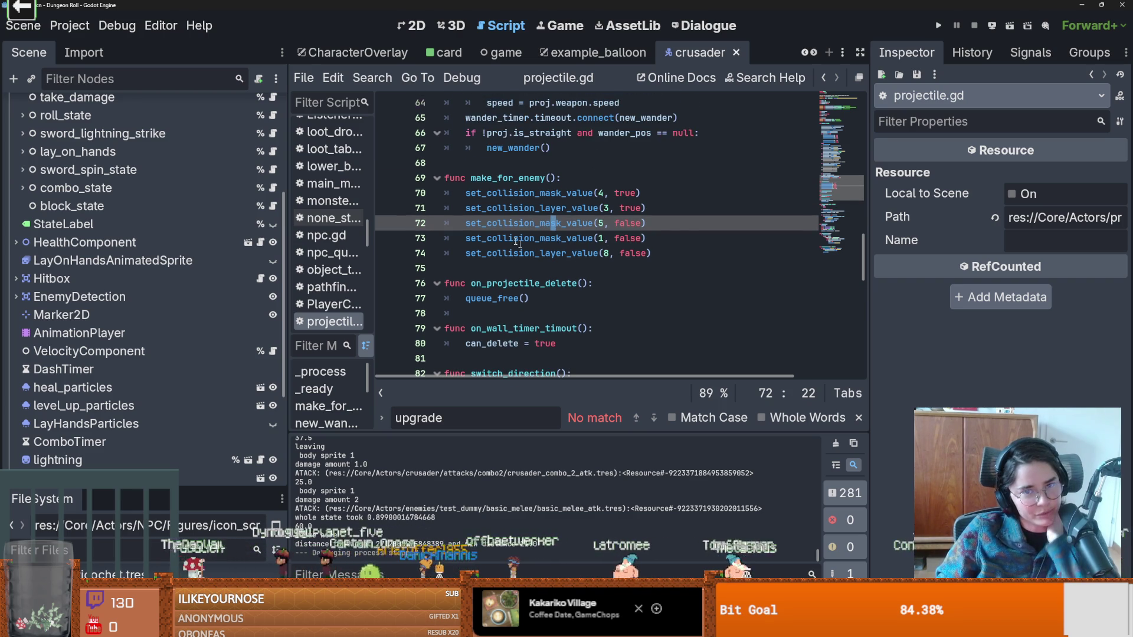
mouse_move(489, 191)
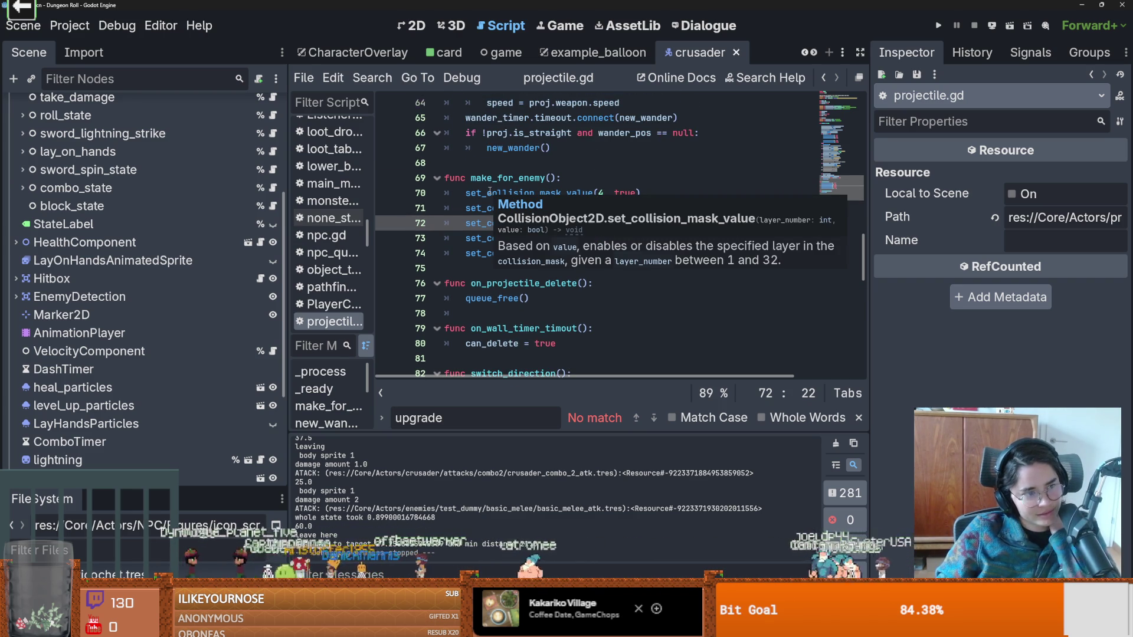
scroll(527, 318, up, 1)
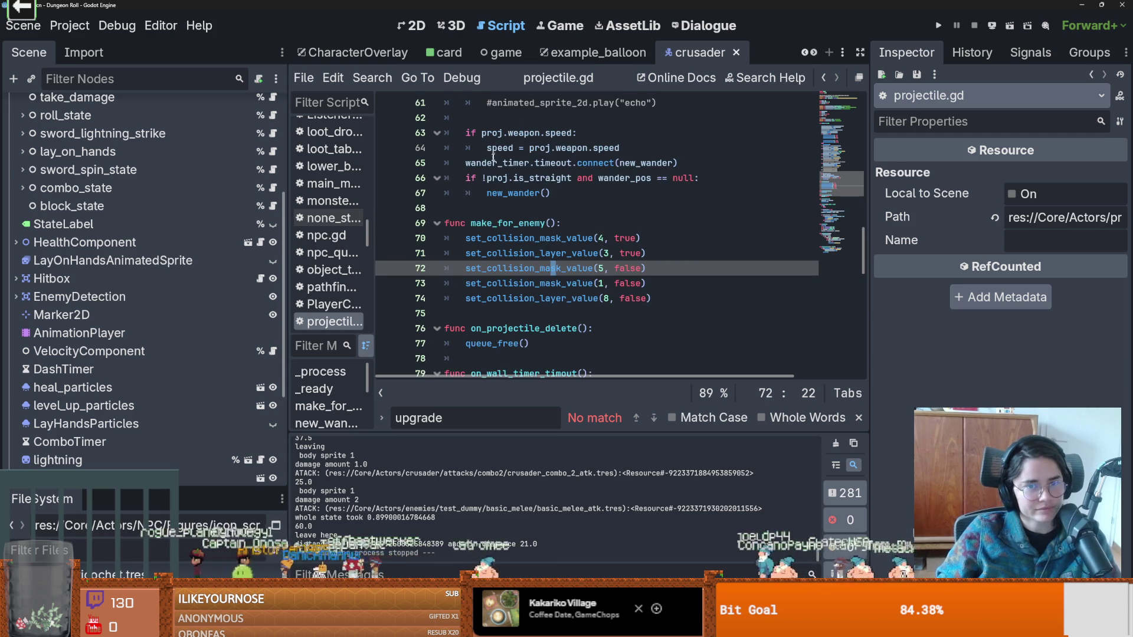
click(526, 317)
key(ctrl+s)
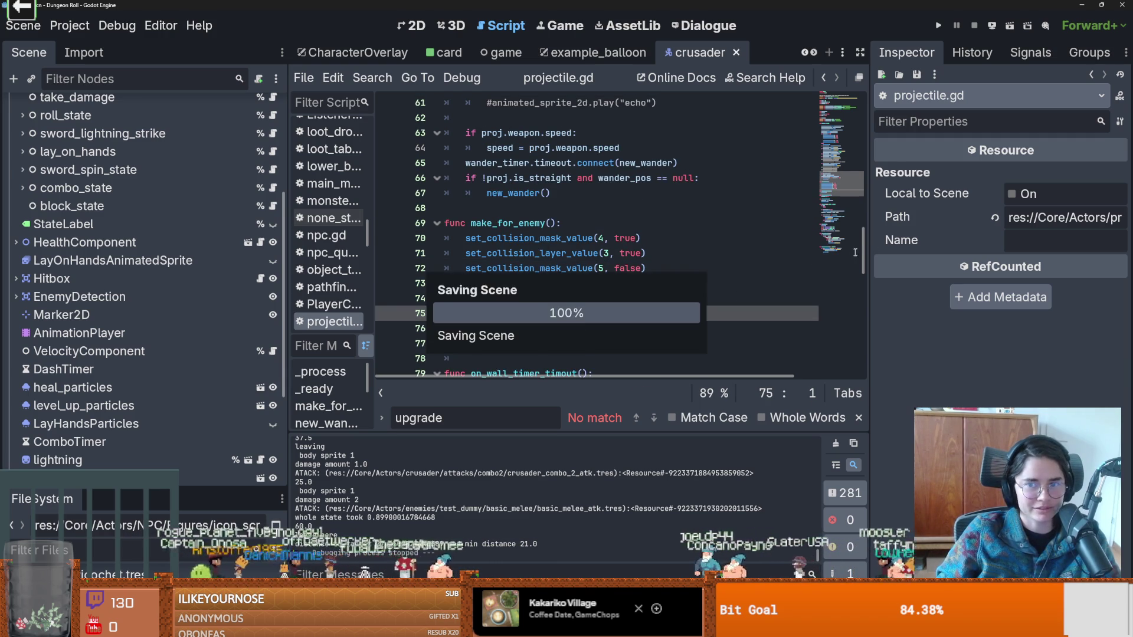
Remove the blank line before the weapon speed check and save projectile.gd.
scroll(544, 344, up, 4)
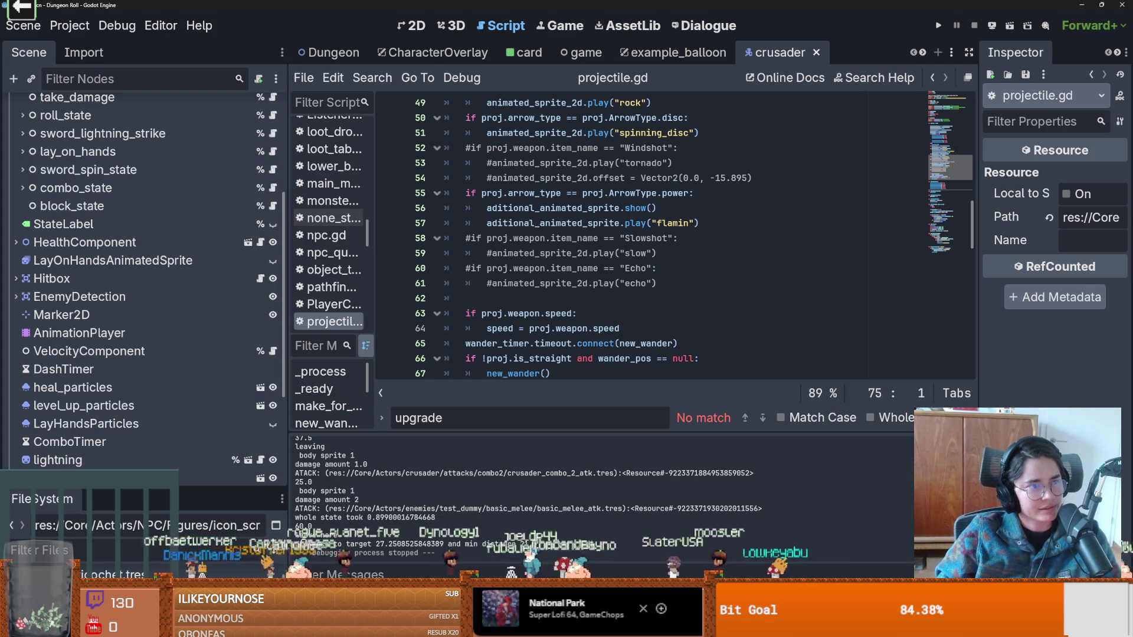
click(589, 302)
scroll(590, 302, down, 2)
scroll(590, 302, up, 2)
key(BackSpace)
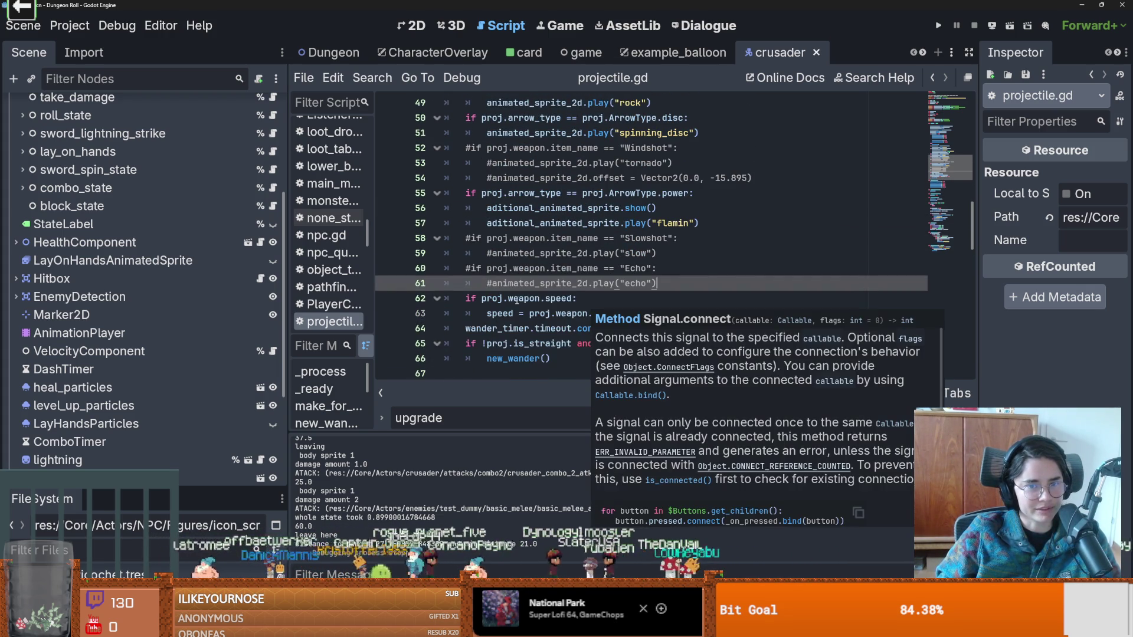
key(ctrl+s)
Inspect the new_wander and wander timer connect lines around line 67, then save.
scroll(577, 302, down, 1)
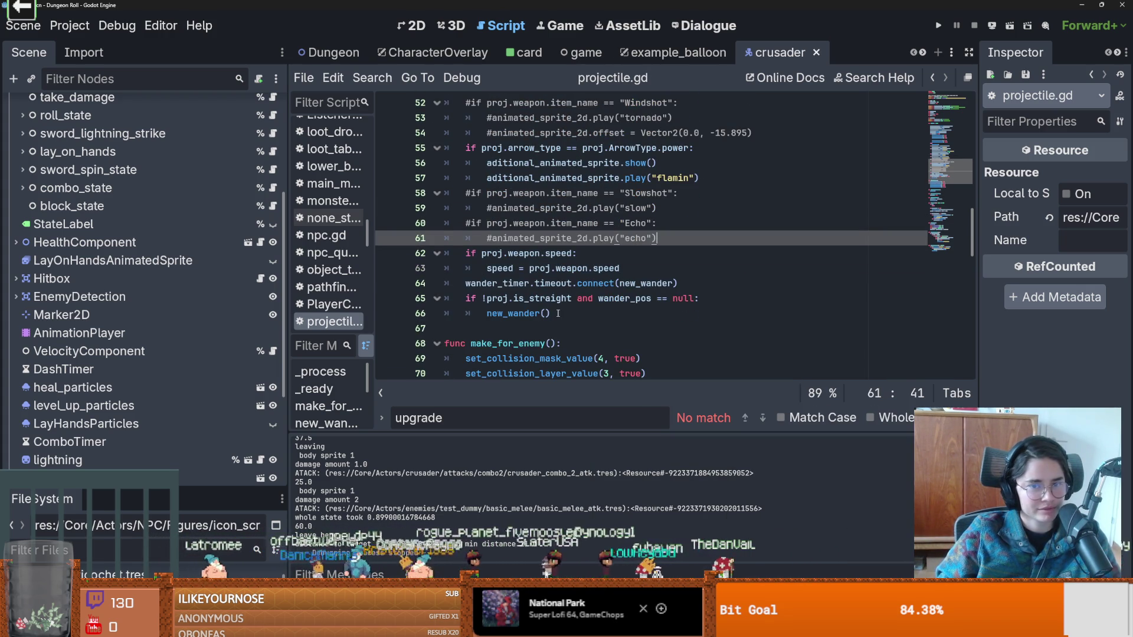
click(558, 313)
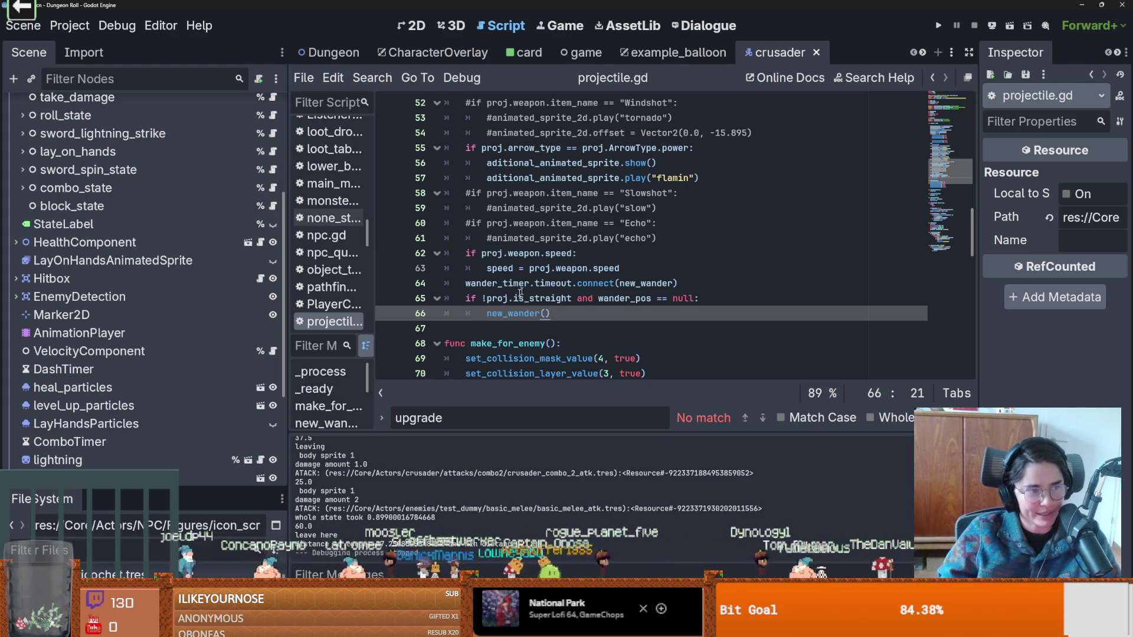
scroll(495, 307, down, 1)
scroll(496, 307, up, 1)
click(496, 326)
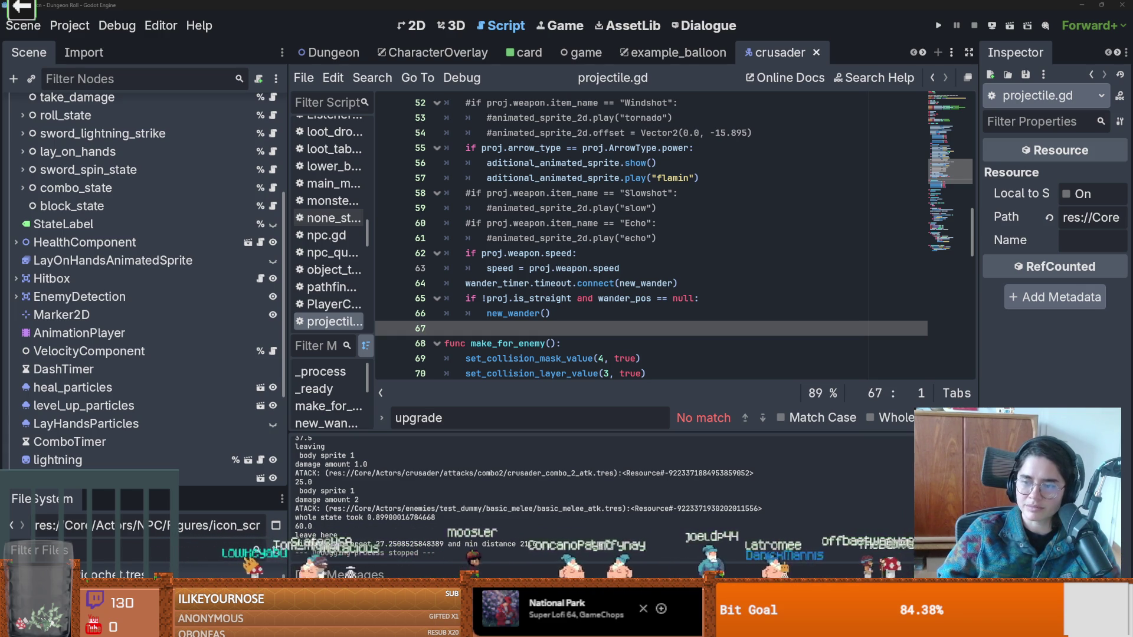
click(568, 284)
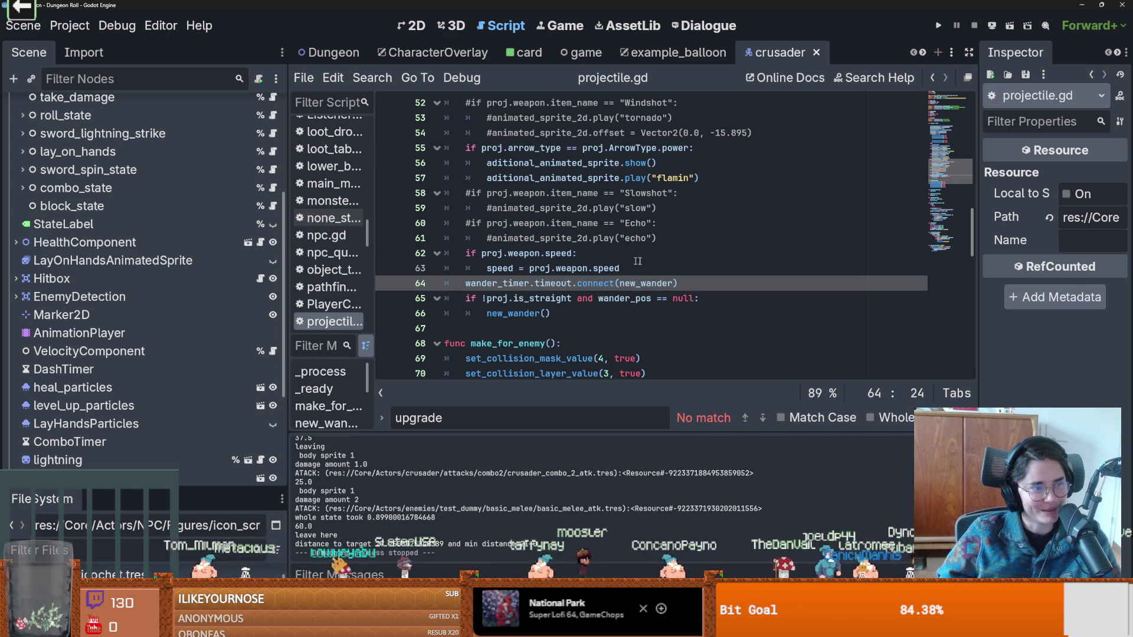
scroll(599, 292, up, 5)
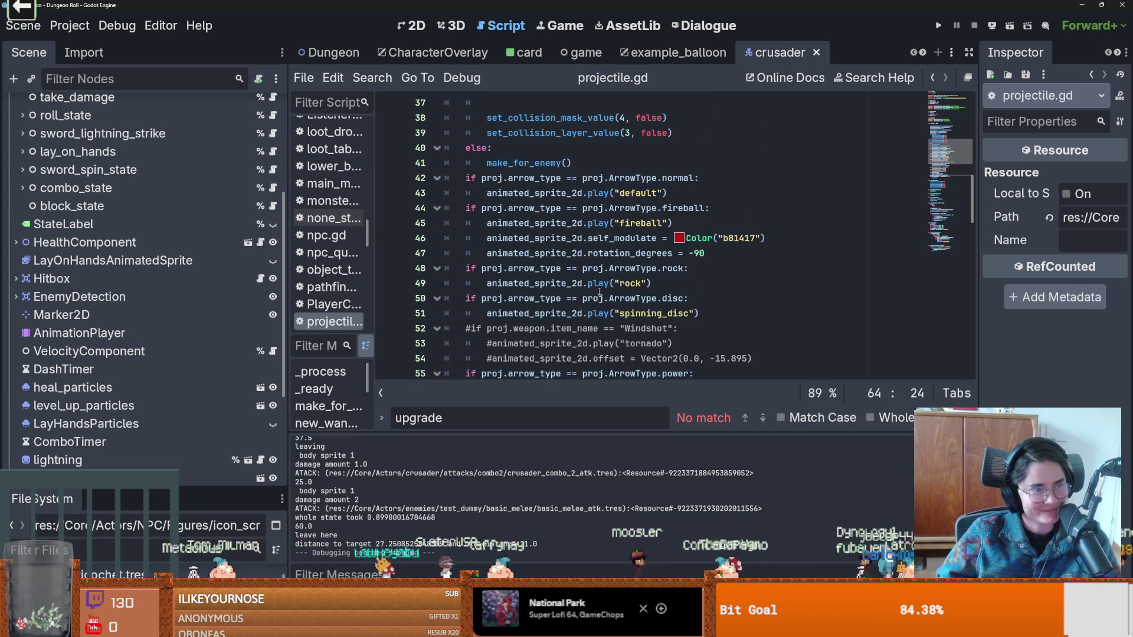
click(600, 293)
key(ctrl+s)
Delete the empty line under func _ready, save, and bring up GitHub Desktop's diff.
scroll(581, 254, up, 5)
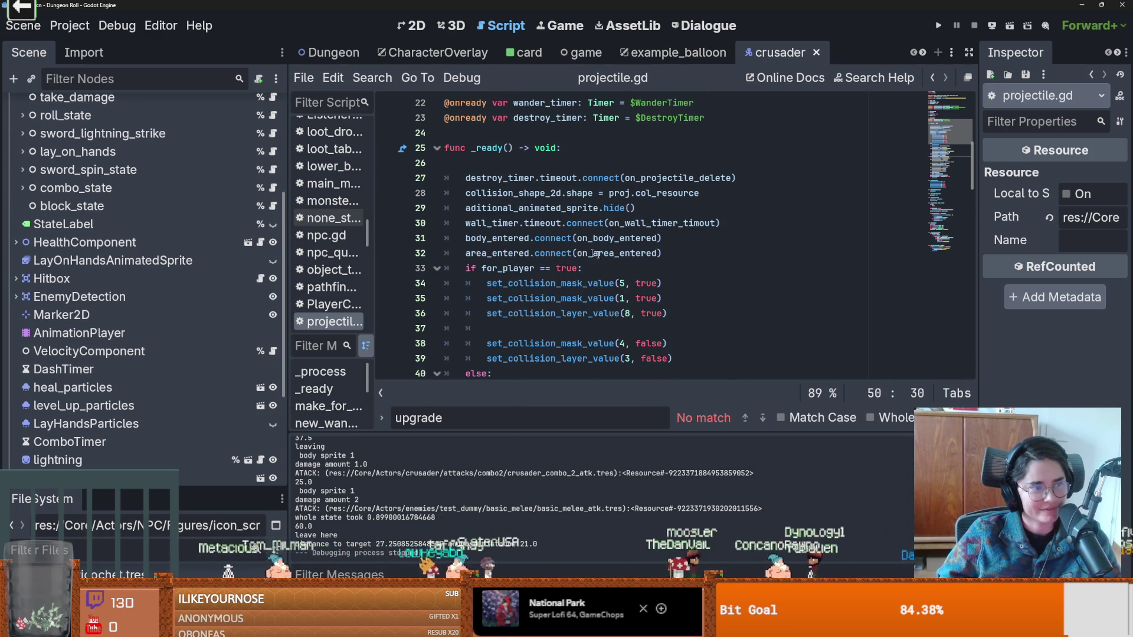
click(584, 163)
key(BackSpace)
key(ctrl+s)
key(alt+Tab)
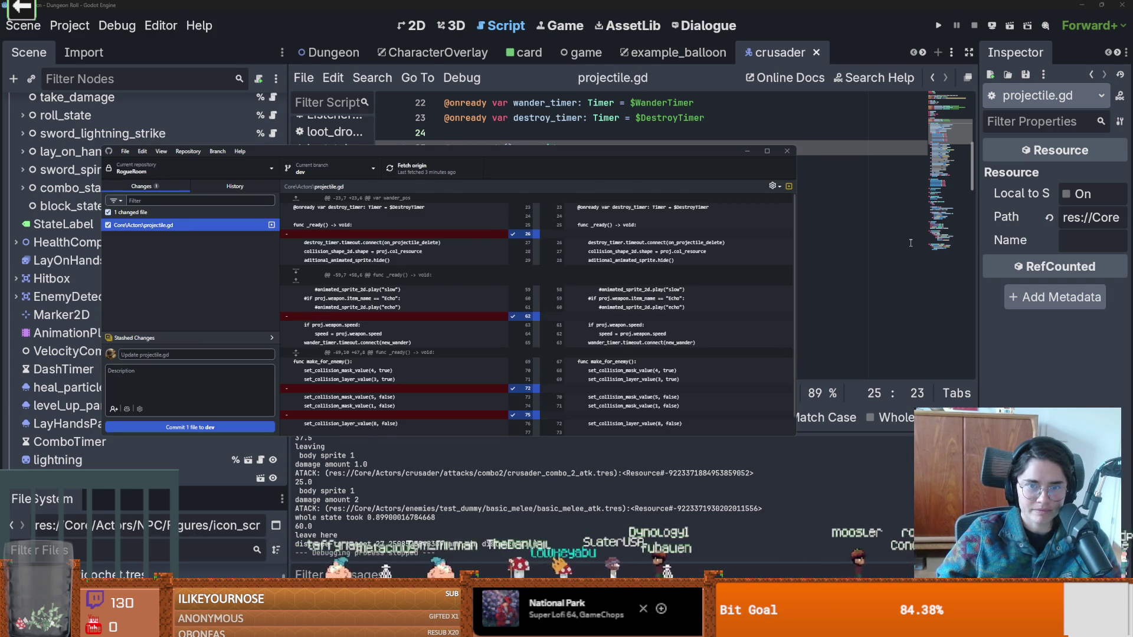
Review projectile.gd's diff of removed blank lines on dev, then go back to Godot.
key(alt+Tab)
click(634, 239)
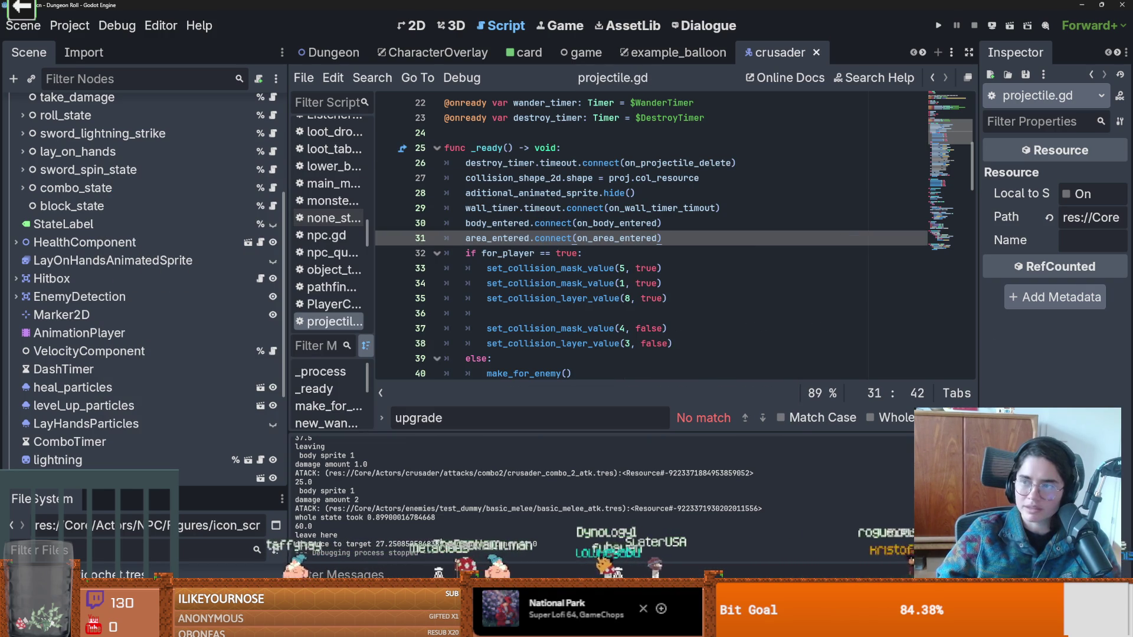